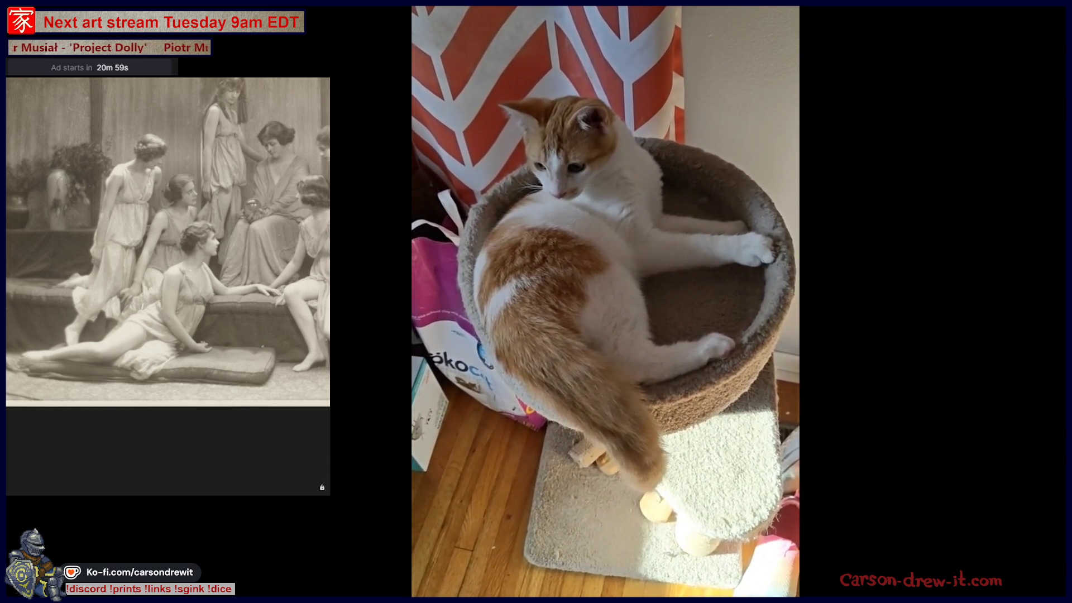
Step: Exit the fullscreen cat video, browse the white kitten and tabby photos, and move both windows off the drawing
{"action": "key", "text": "Escape"}
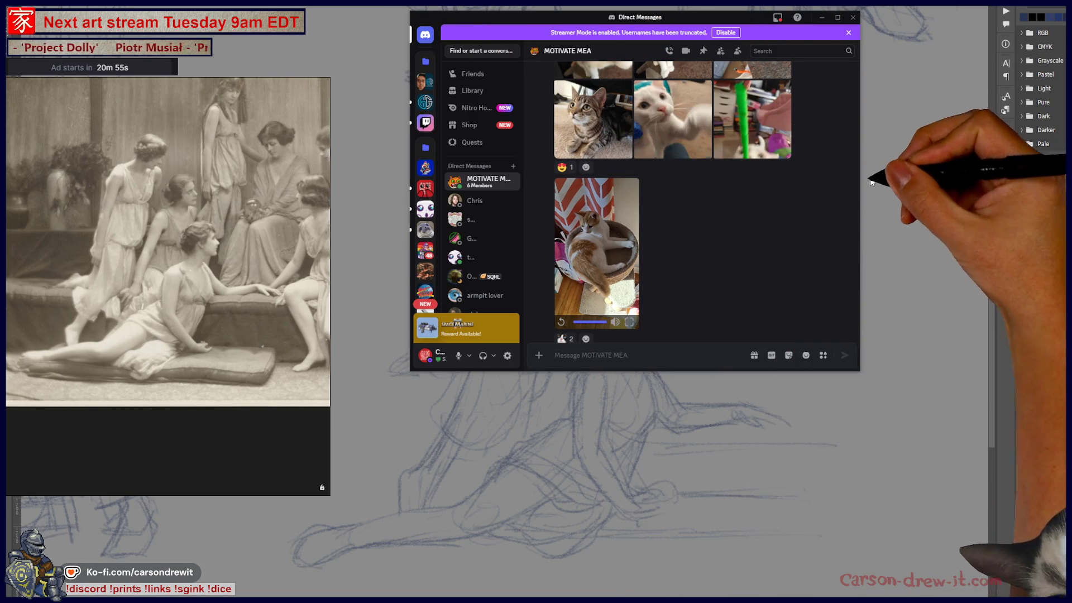
{"action": "left_click", "coordinate": [661, 138]}
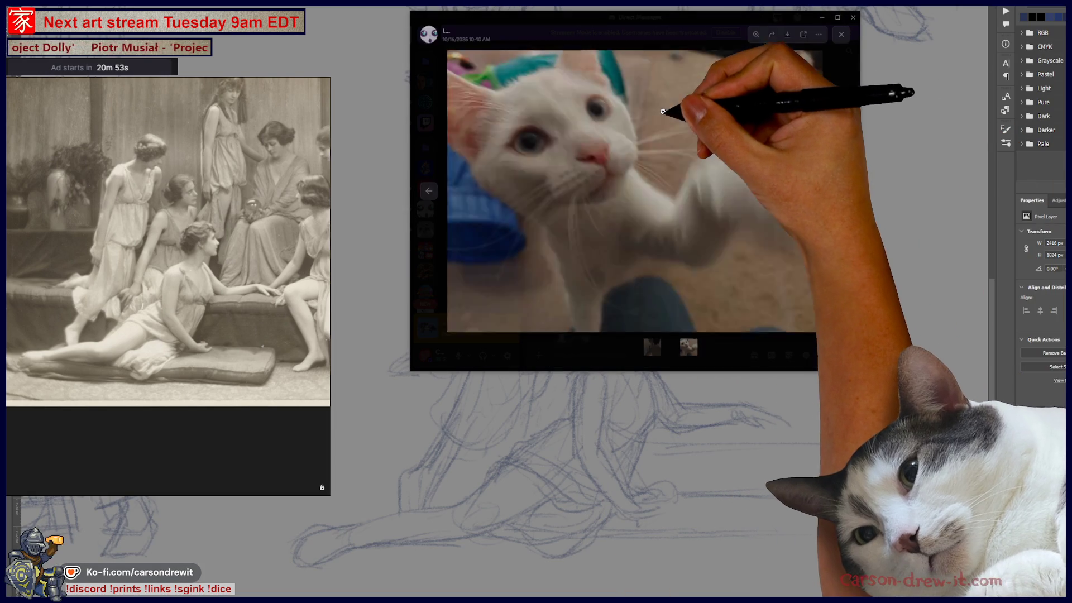
{"action": "left_click", "coordinate": [429, 191]}
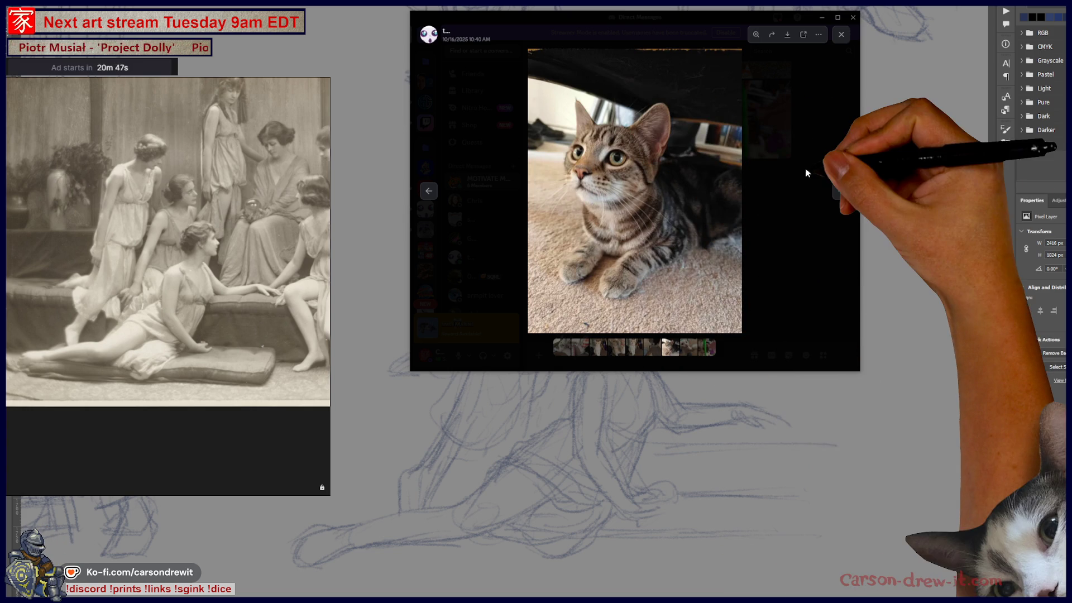
{"action": "mouse_move", "coordinate": [463, 15]}
{"action": "left_mouse_down"}
{"action": "mouse_move", "coordinate": [759, 76]}
{"action": "mouse_move", "coordinate": [1069, 79]}
{"action": "left_mouse_up"}
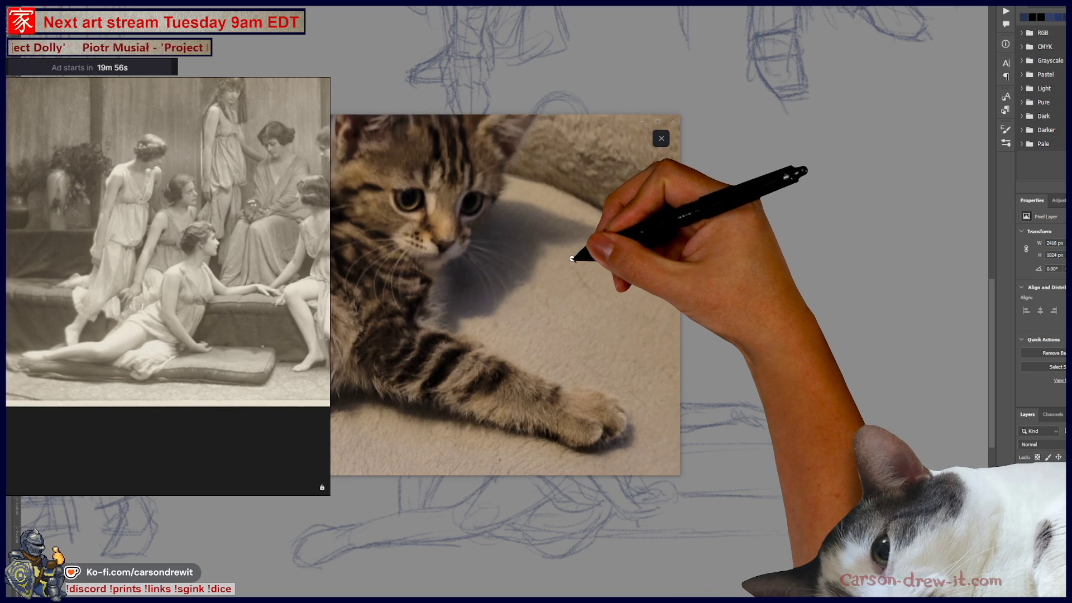
{"action": "mouse_move", "coordinate": [535, 117]}
{"action": "left_mouse_down"}
{"action": "mouse_move", "coordinate": [726, 123]}
{"action": "mouse_move", "coordinate": [716, 124]}
{"action": "left_mouse_up"}
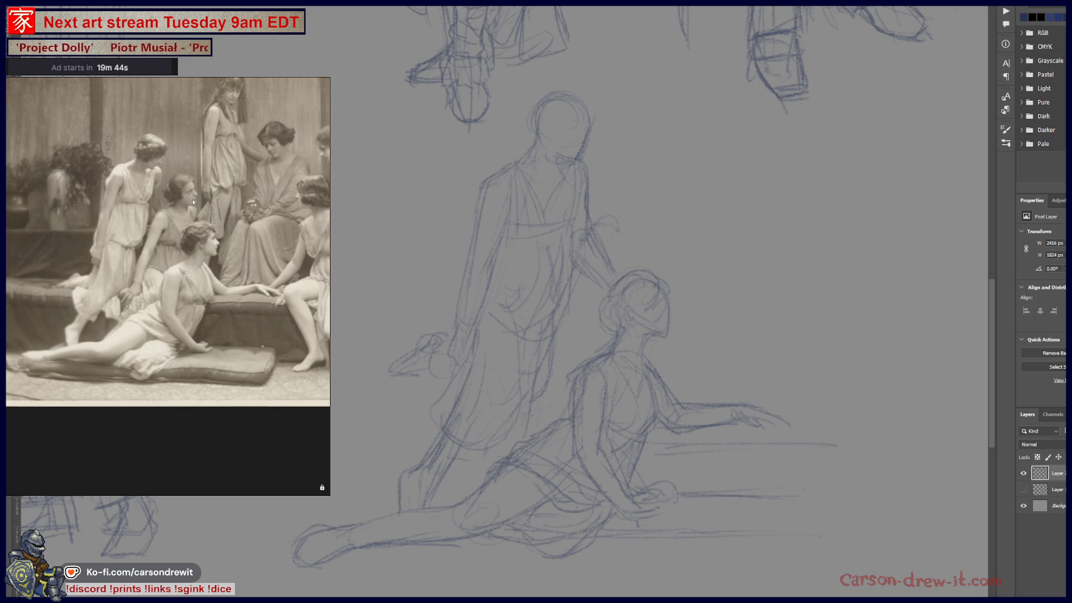
Step: Zoom the reference onto the seated woman, pan right, and start the new figure's head outline
{"action": "left_click", "coordinate": [192, 201]}
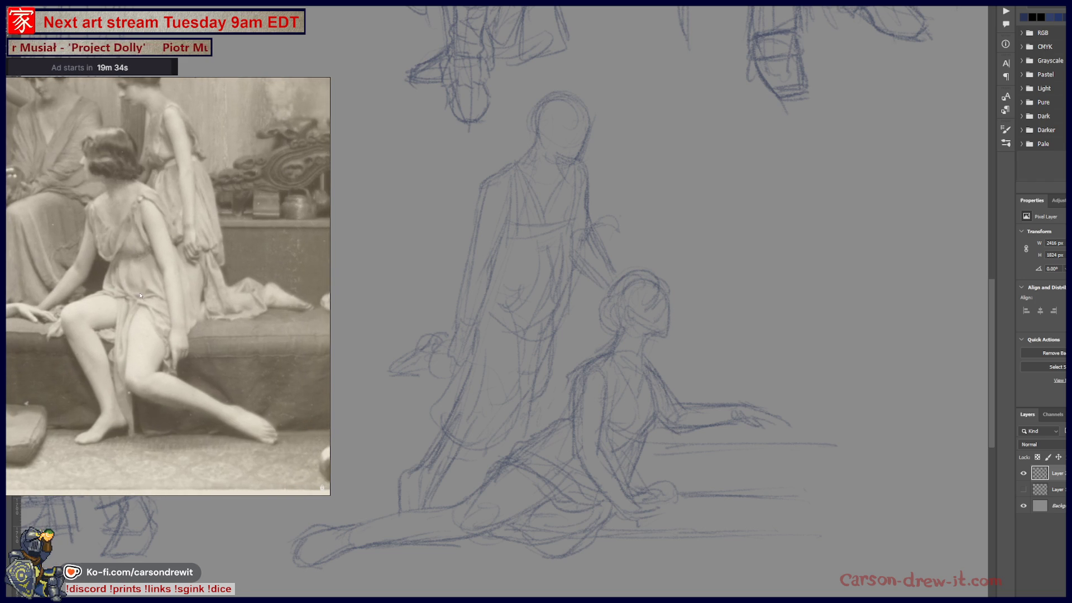
{"action": "left_click_drag", "start_coordinate": [757, 408], "coordinate": [577, 354]}
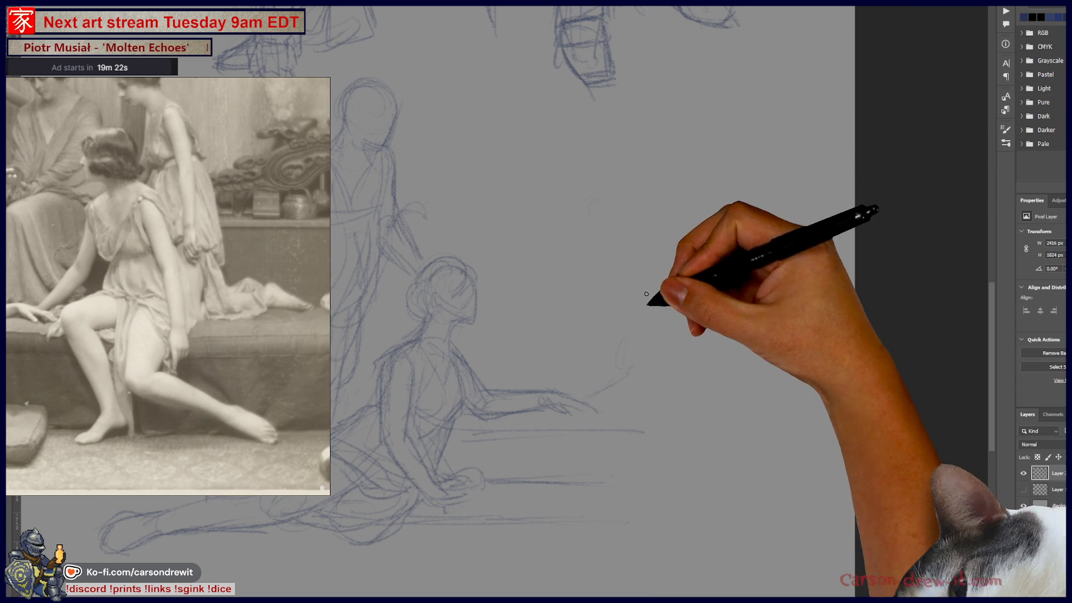
{"action": "left_click_drag", "start_coordinate": [624, 273], "coordinate": [659, 256]}
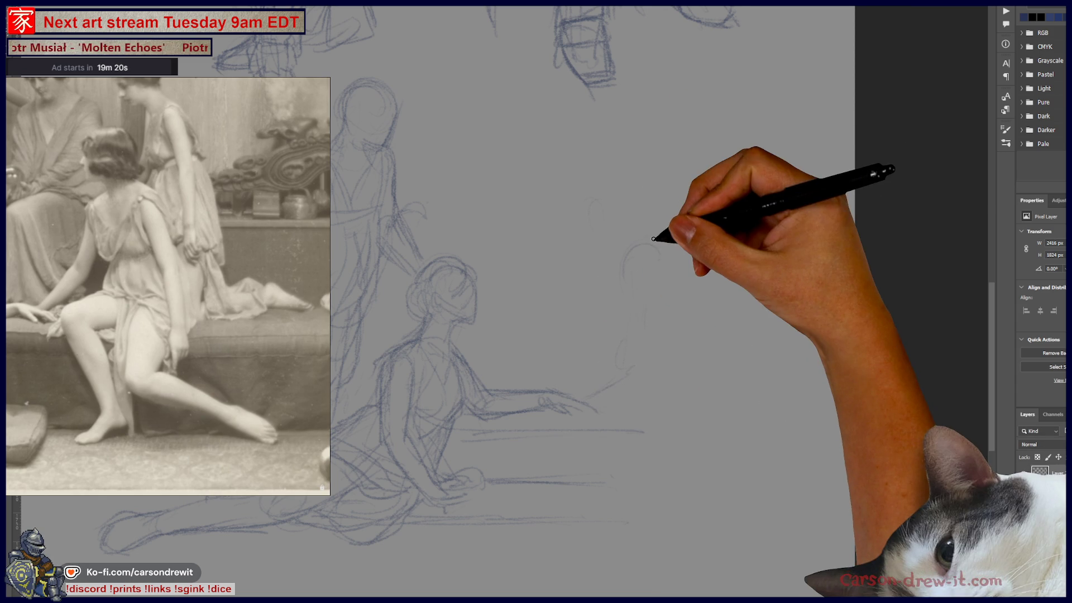
{"action": "scroll", "coordinate": [192, 243], "scroll_direction": "down", "scroll_amount": 3}
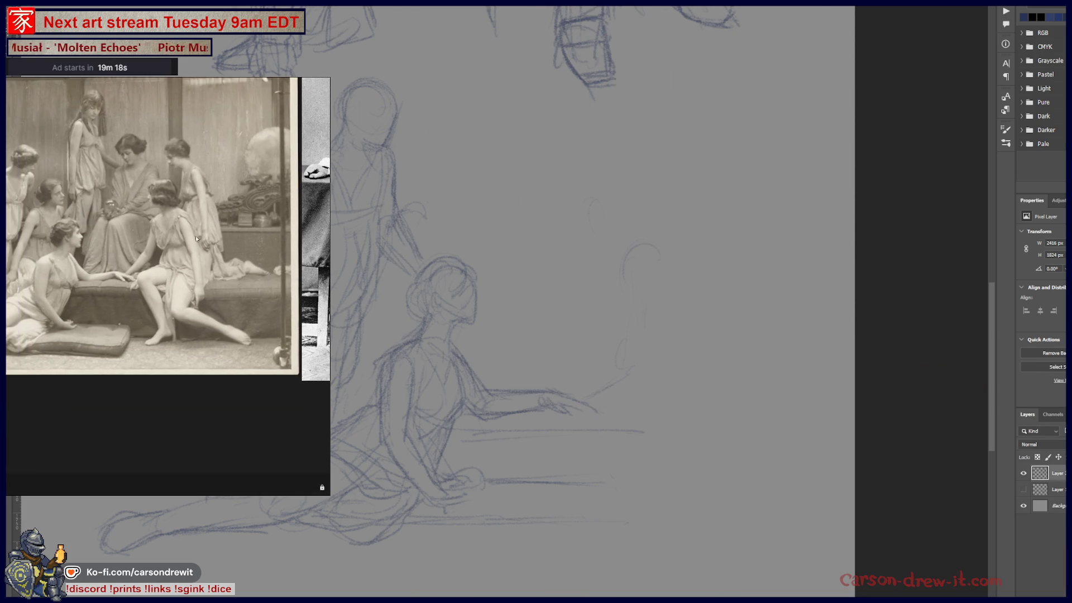
{"action": "scroll", "coordinate": [192, 243], "scroll_direction": "up", "scroll_amount": 2}
{"action": "scroll", "coordinate": [192, 242], "scroll_direction": "up", "scroll_amount": 1}
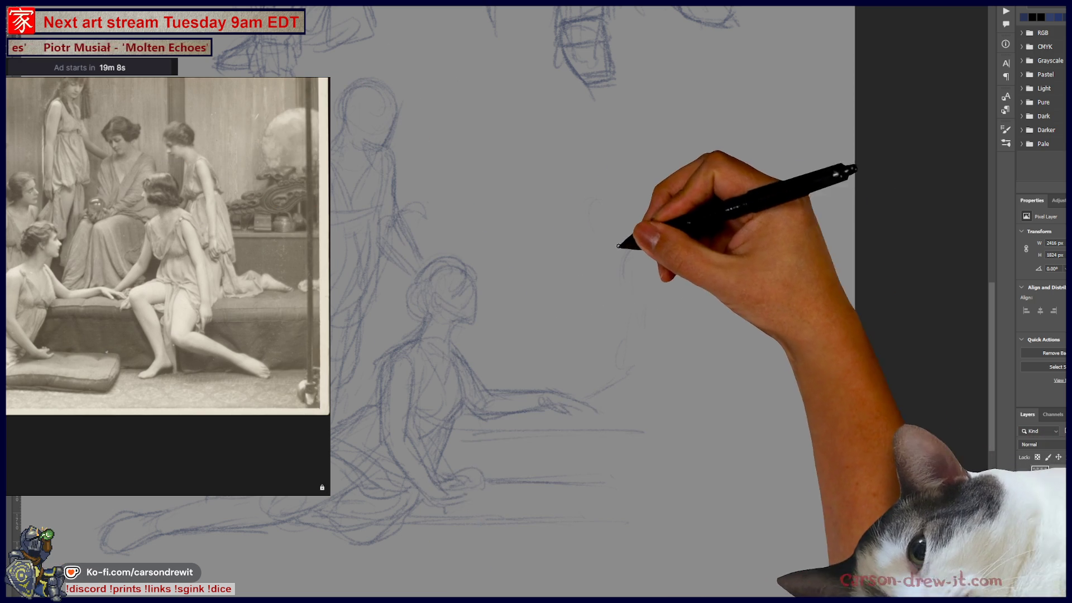
Step: Add a head loop and body line, refine the oval head, and draw the shoulder line
{"action": "mouse_move", "coordinate": [618, 246]}
{"action": "left_mouse_down"}
{"action": "mouse_move", "coordinate": [667, 238]}
{"action": "mouse_move", "coordinate": [653, 302]}
{"action": "mouse_move", "coordinate": [710, 347]}
{"action": "left_mouse_up"}
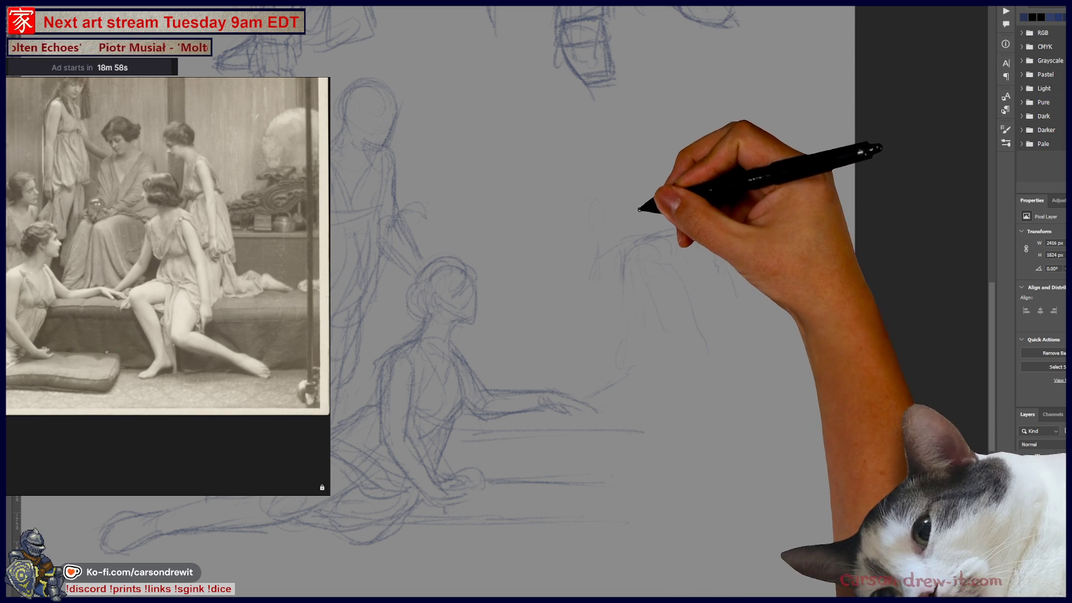
{"action": "mouse_move", "coordinate": [616, 171]}
{"action": "left_mouse_down"}
{"action": "mouse_move", "coordinate": [665, 205]}
{"action": "mouse_move", "coordinate": [638, 208]}
{"action": "mouse_move", "coordinate": [620, 184]}
{"action": "mouse_move", "coordinate": [657, 211]}
{"action": "mouse_move", "coordinate": [618, 177]}
{"action": "mouse_move", "coordinate": [676, 178]}
{"action": "mouse_move", "coordinate": [656, 204]}
{"action": "left_mouse_up"}
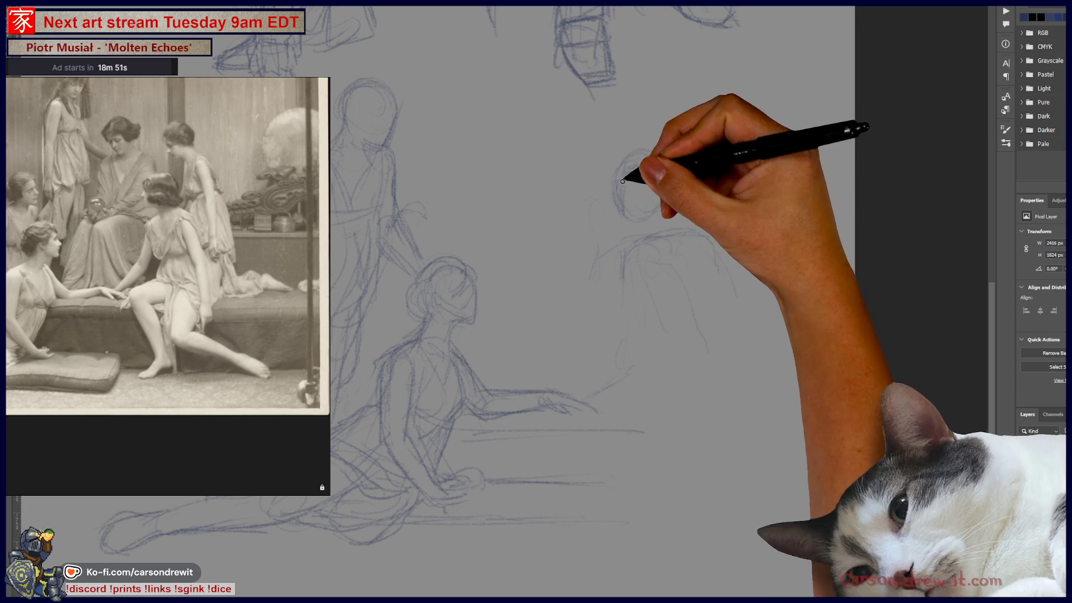
{"action": "mouse_move", "coordinate": [652, 237]}
{"action": "left_mouse_down"}
{"action": "mouse_move", "coordinate": [694, 227]}
{"action": "mouse_move", "coordinate": [717, 257]}
{"action": "left_mouse_up"}
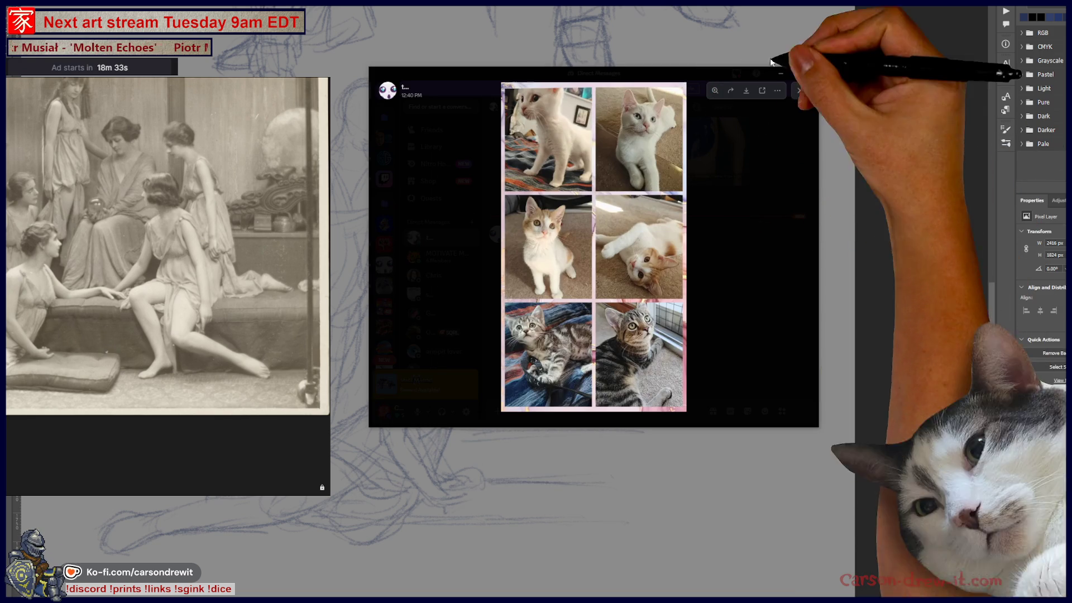
Step: Expand the Discord viewer to full screen and zoom the collage onto the white kitten's face
{"action": "mouse_move", "coordinate": [818, 429]}
{"action": "left_mouse_down"}
{"action": "mouse_move", "coordinate": [909, 569]}
{"action": "mouse_move", "coordinate": [959, 596]}
{"action": "left_mouse_up"}
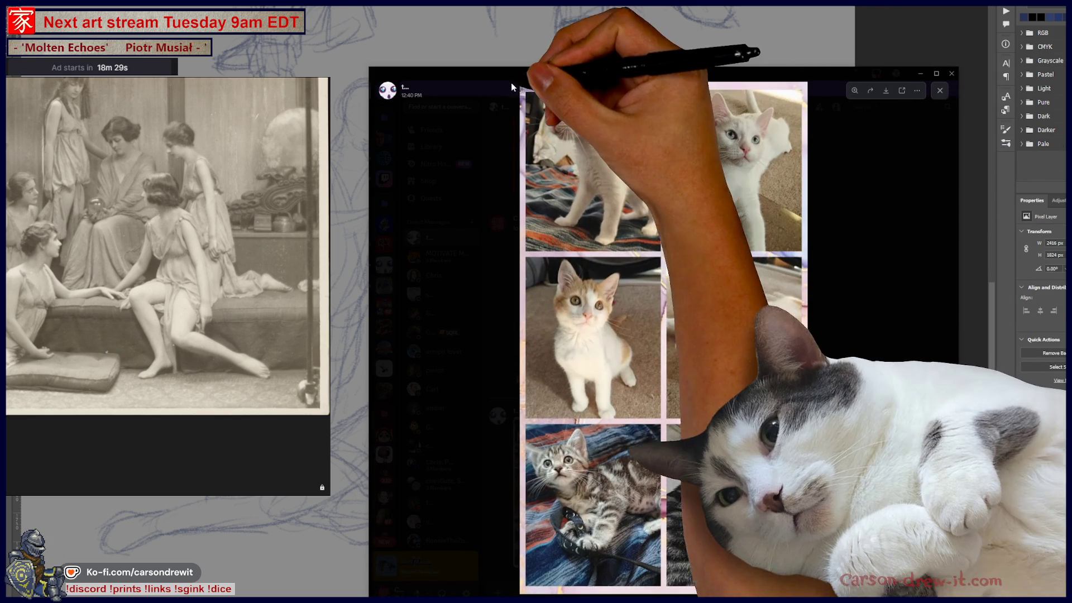
{"action": "left_click_drag", "start_coordinate": [492, 73], "coordinate": [492, 6]}
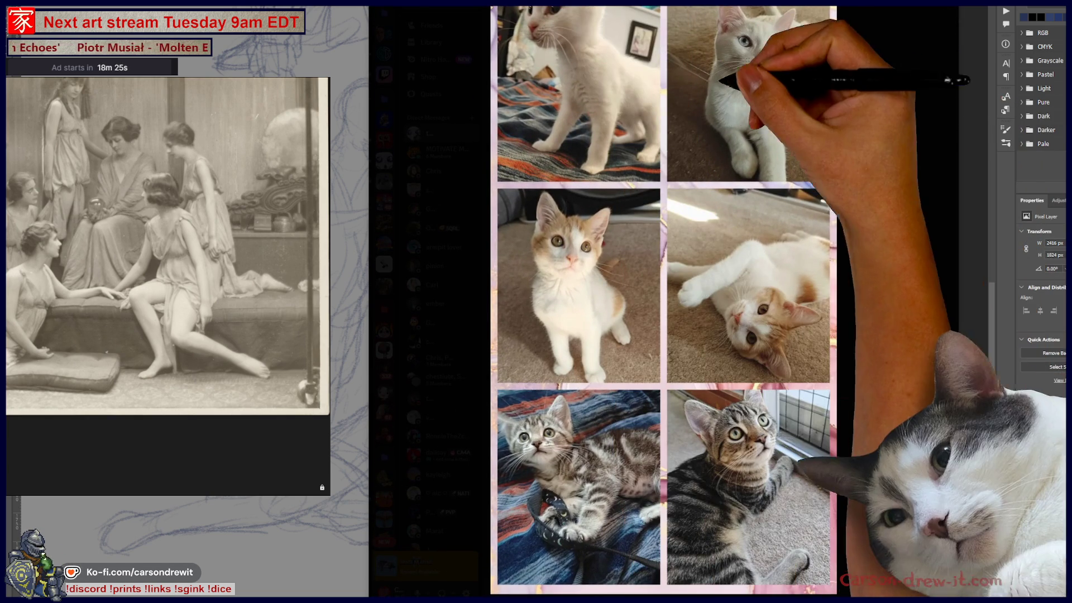
{"action": "left_click", "coordinate": [614, 39]}
{"action": "left_click_drag", "start_coordinate": [769, 172], "coordinate": [368, 255]}
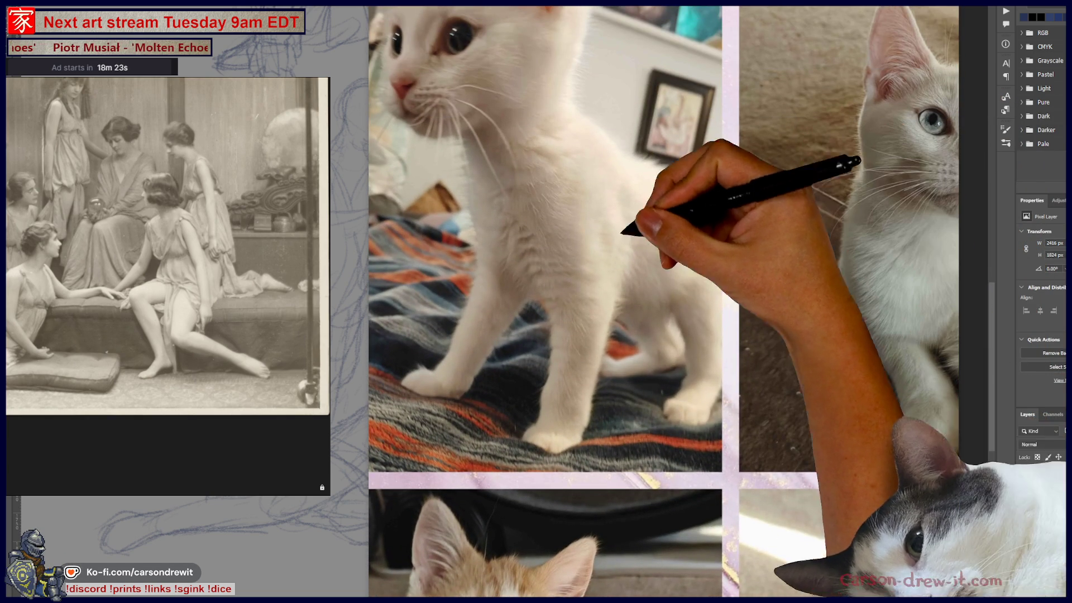
{"action": "left_click", "coordinate": [367, 252]}
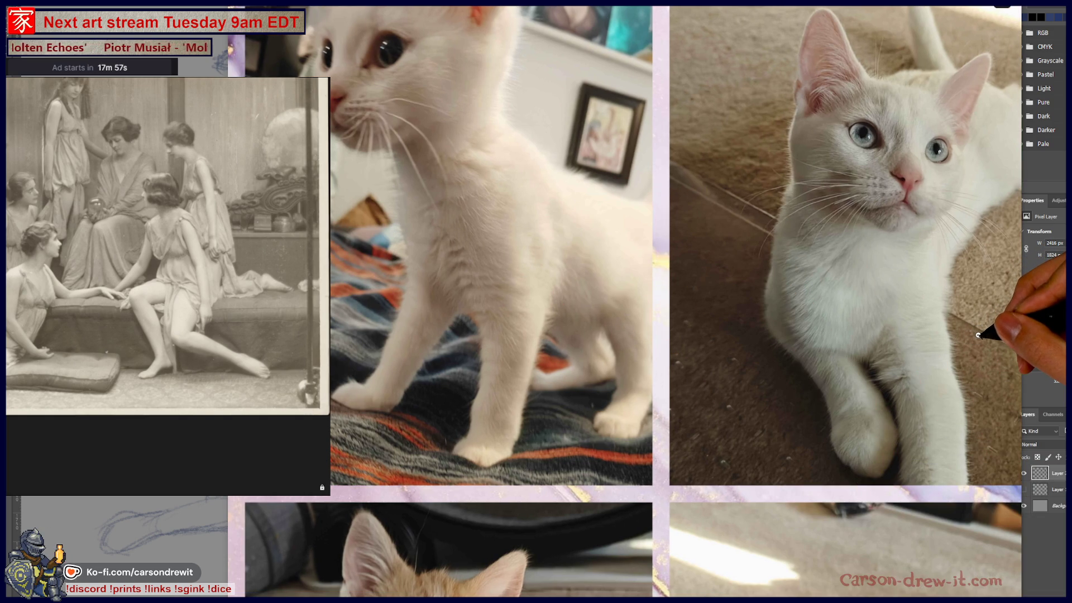
{"action": "scroll", "coordinate": [985, 350], "scroll_direction": "down", "scroll_amount": 5}
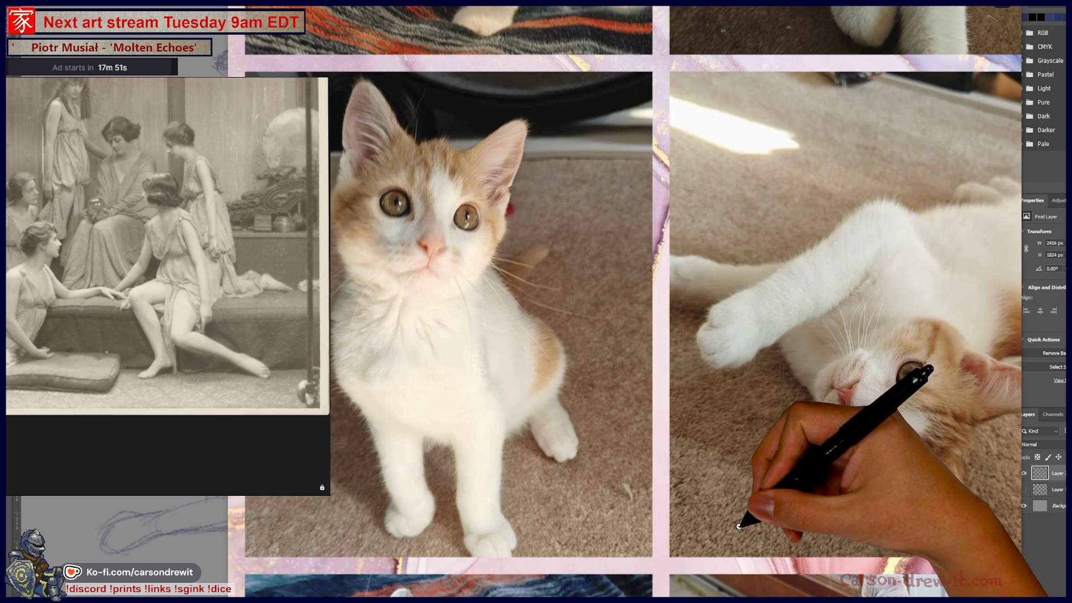
Step: Scroll through the zoomed collage to the orange and tabby kittens, then close the viewer
{"action": "scroll", "coordinate": [967, 508], "scroll_direction": "down", "scroll_amount": 8}
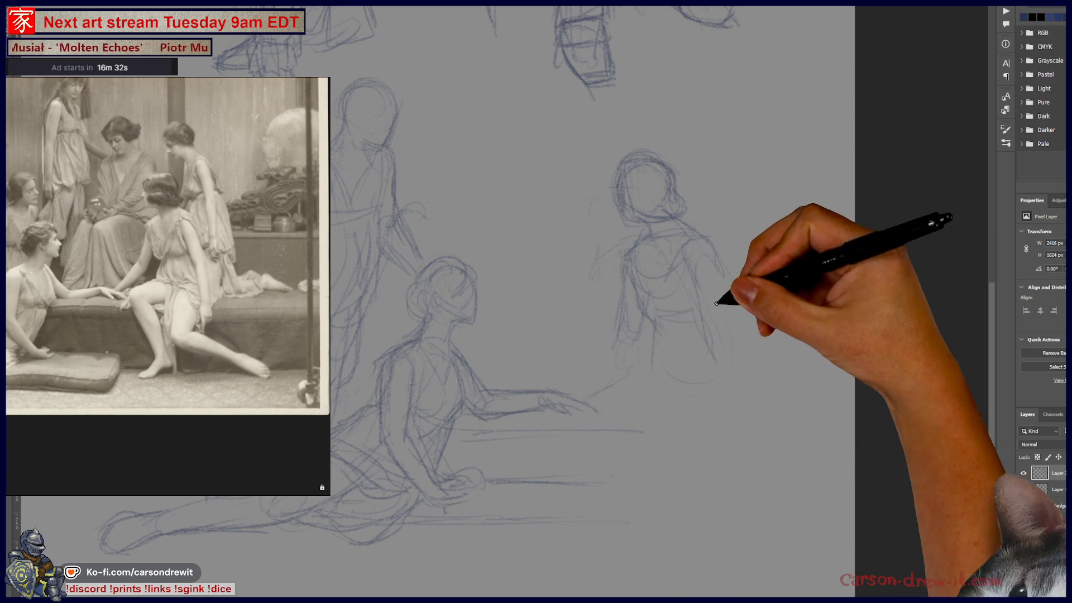
Step: Draw a vertical line on the new seated figure's body
{"action": "mouse_move", "coordinate": [683, 407]}
{"action": "left_mouse_down"}
{"action": "mouse_move", "coordinate": [677, 439]}
{"action": "mouse_move", "coordinate": [623, 369]}
{"action": "left_mouse_up"}
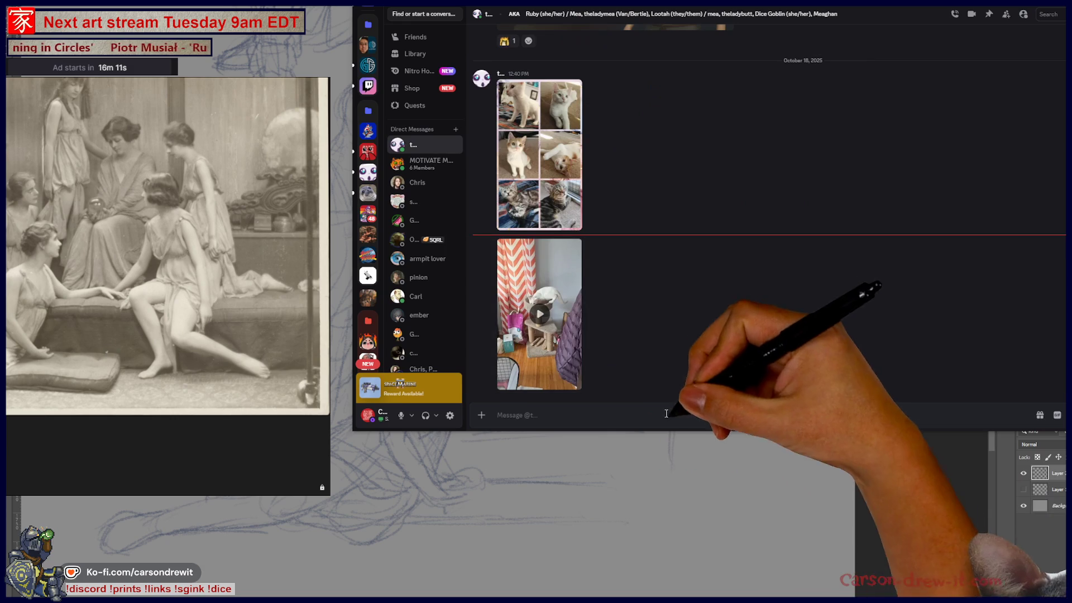
Step: Play the shared cat video in Discord and watch it full screen
{"action": "left_click", "coordinate": [552, 327]}
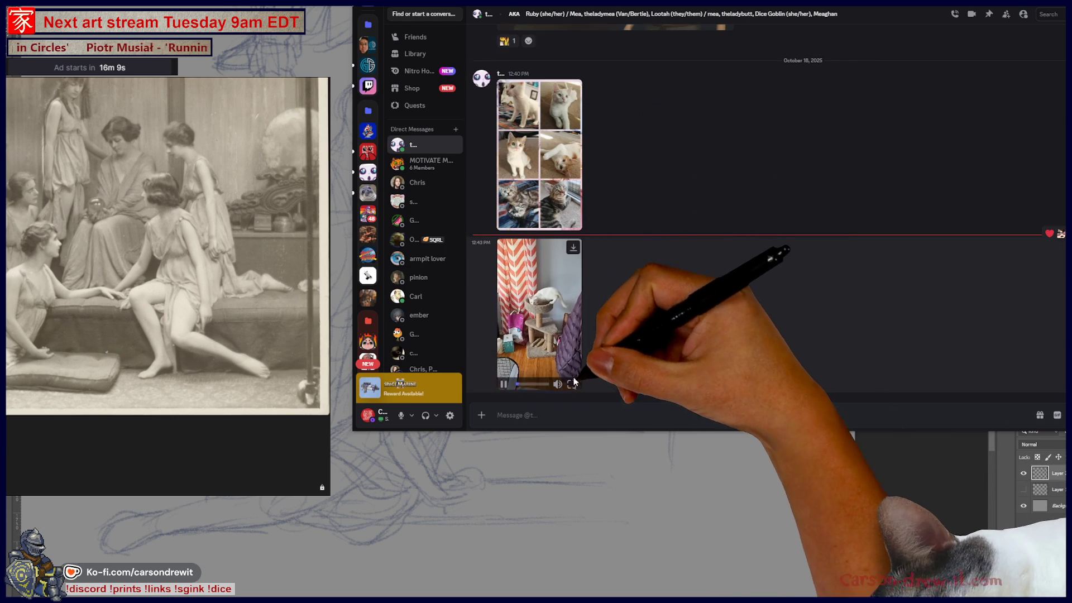
{"action": "left_click", "coordinate": [572, 383]}
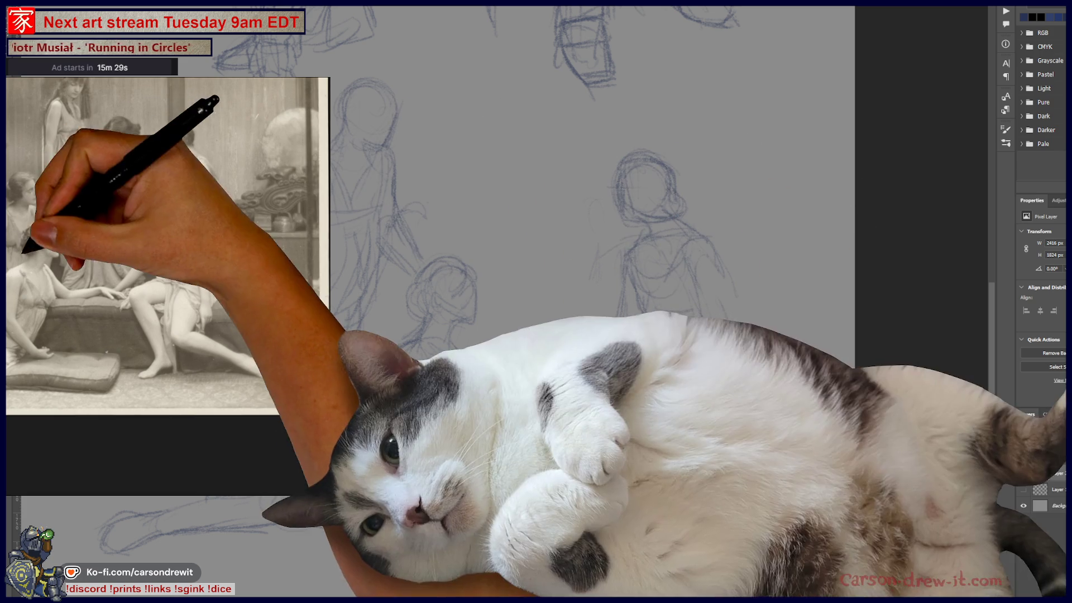
Step: Sketch the seated figure's draped body with an arm reaching toward the kneeling figure, then encircle the strokes
{"action": "scroll", "coordinate": [165, 265], "scroll_direction": "up", "scroll_amount": 2}
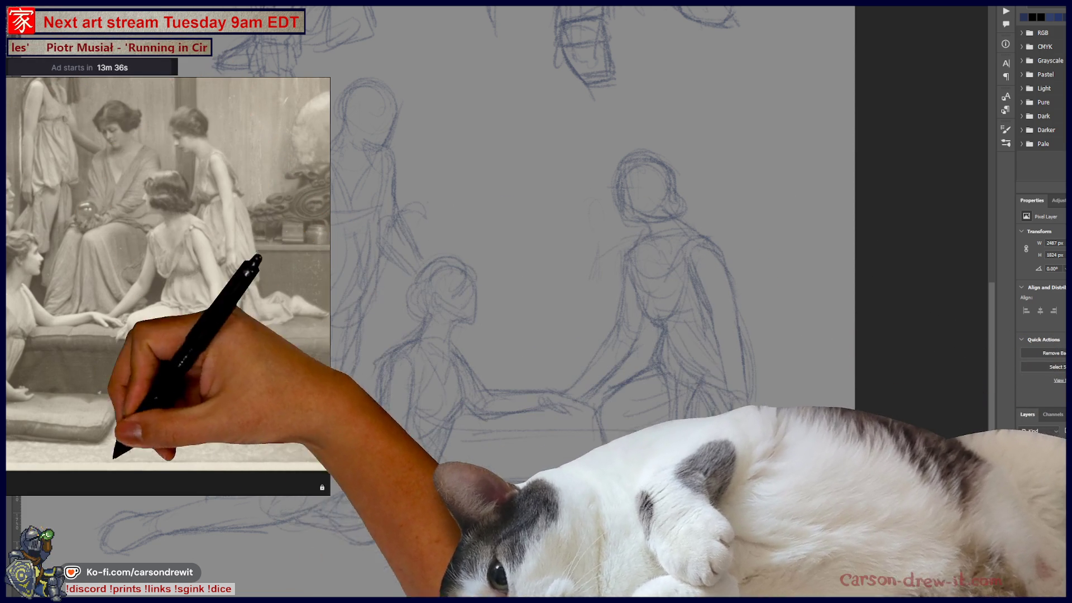
{"action": "mouse_move", "coordinate": [97, 497]}
{"action": "left_mouse_down"}
{"action": "mouse_move", "coordinate": [72, 516]}
{"action": "mouse_move", "coordinate": [518, 582]}
{"action": "mouse_move", "coordinate": [850, 531]}
{"action": "mouse_move", "coordinate": [813, 328]}
{"action": "mouse_move", "coordinate": [651, 148]}
{"action": "mouse_move", "coordinate": [371, 53]}
{"action": "mouse_move", "coordinate": [246, 162]}
{"action": "mouse_move", "coordinate": [98, 497]}
{"action": "left_mouse_up"}
Step: Shift the enlarged two-figure sketch into place, commit the scale, and extend the floor line
{"action": "key", "text": "ctrl+j"}
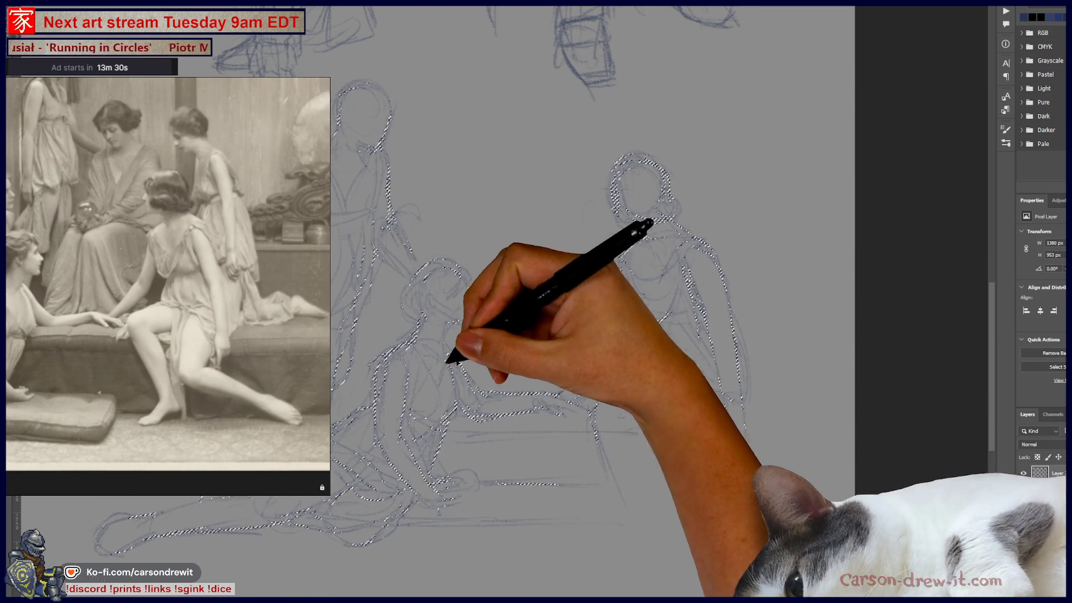
{"action": "mouse_move", "coordinate": [445, 381]}
{"action": "left_mouse_down"}
{"action": "mouse_move", "coordinate": [423, 394]}
{"action": "mouse_move", "coordinate": [443, 395]}
{"action": "mouse_move", "coordinate": [427, 420]}
{"action": "left_mouse_up"}
{"action": "key", "text": "Return"}
{"action": "key", "text": "ctrl+d"}
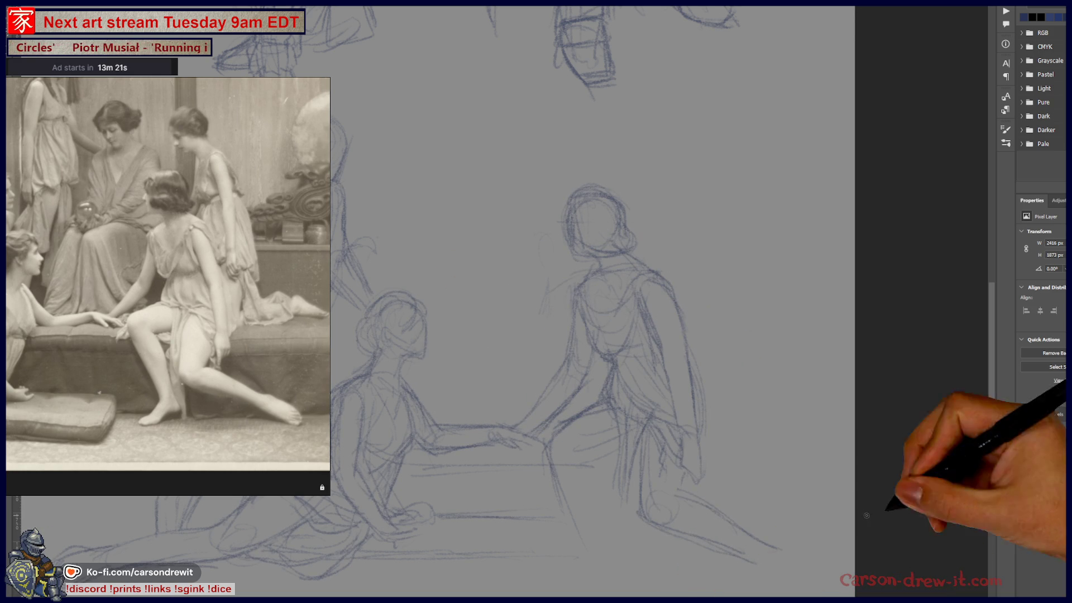
{"action": "left_click_drag", "start_coordinate": [767, 565], "coordinate": [815, 571]}
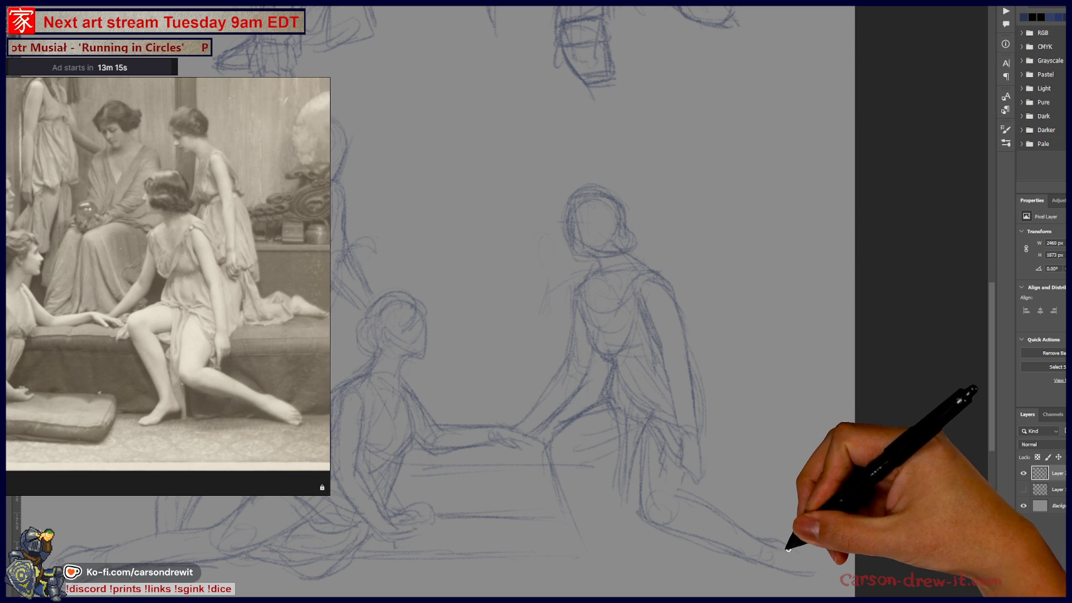
Step: Lengthen the floor line rightward, then view the sleeping cat close-up, zooming in and out on its face
{"action": "left_click_drag", "start_coordinate": [809, 574], "coordinate": [819, 573]}
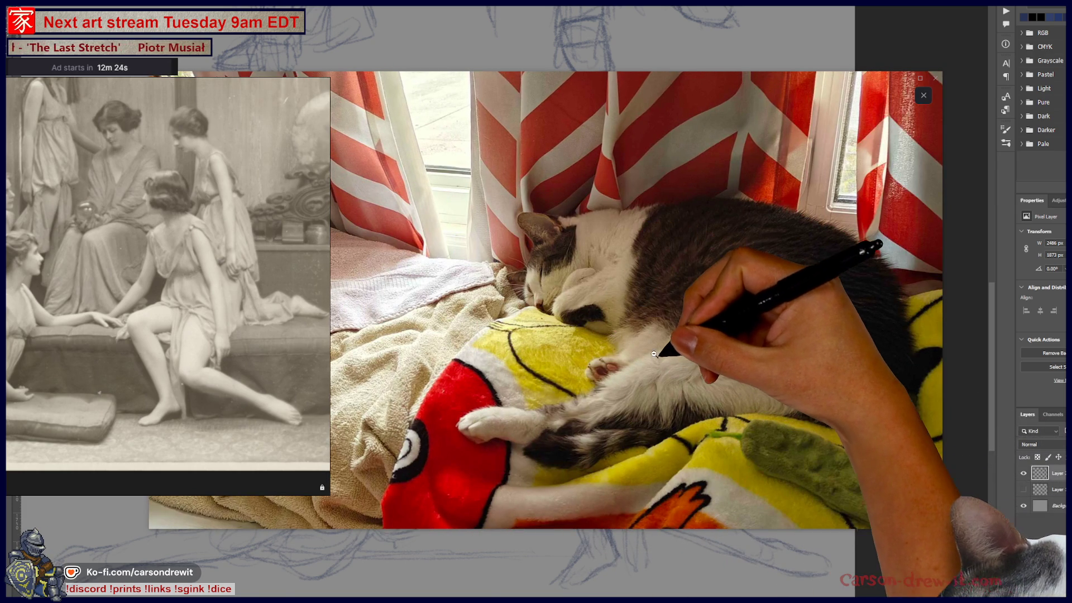
{"action": "left_click", "coordinate": [920, 299]}
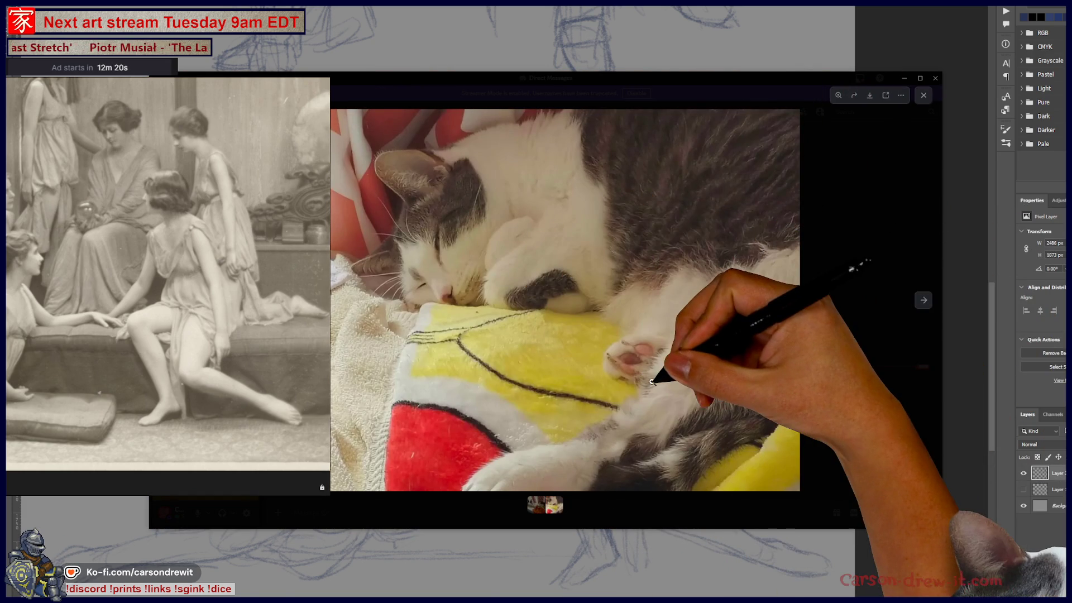
{"action": "left_click", "coordinate": [488, 253]}
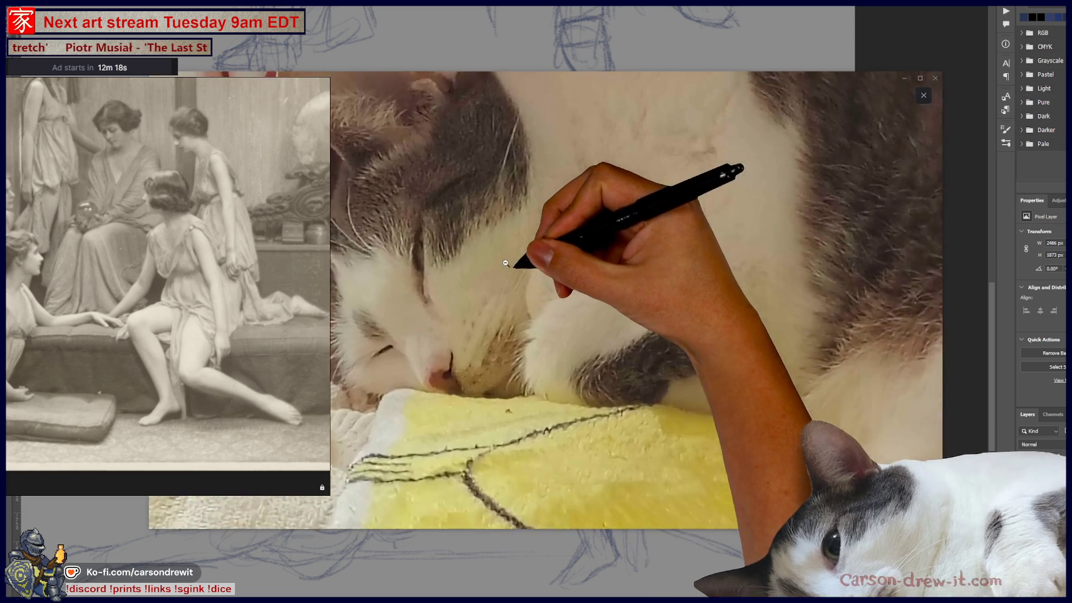
{"action": "left_click", "coordinate": [488, 253]}
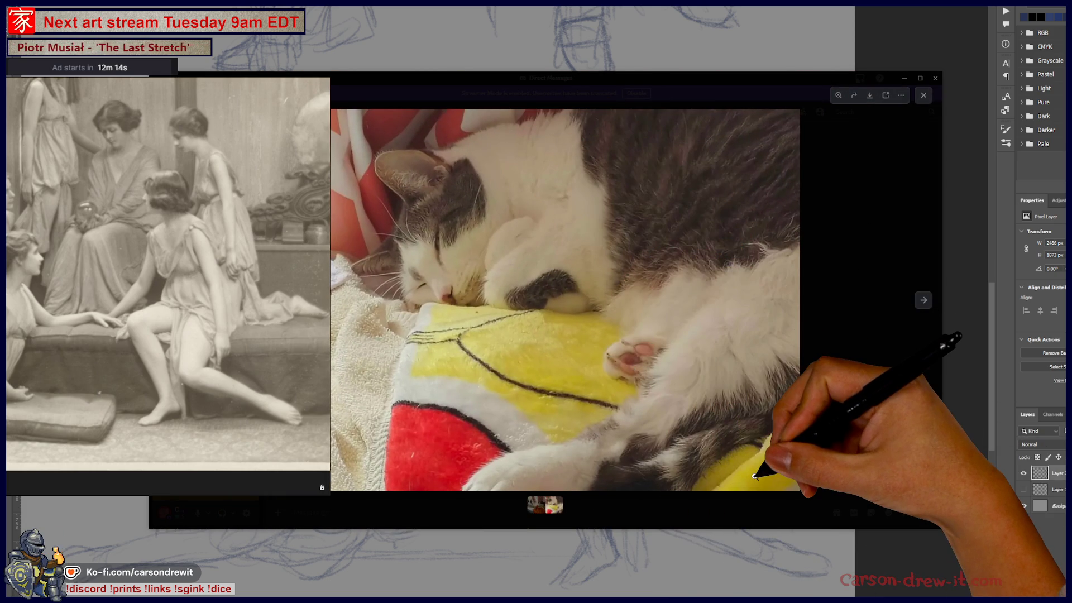
{"action": "left_click", "coordinate": [490, 251]}
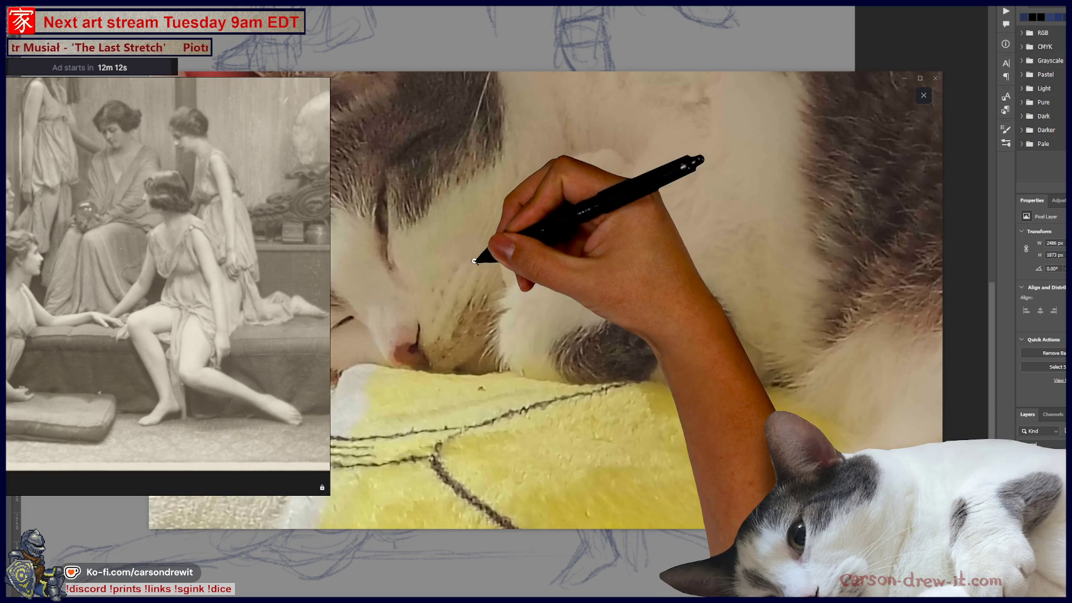
{"action": "left_click", "coordinate": [581, 303]}
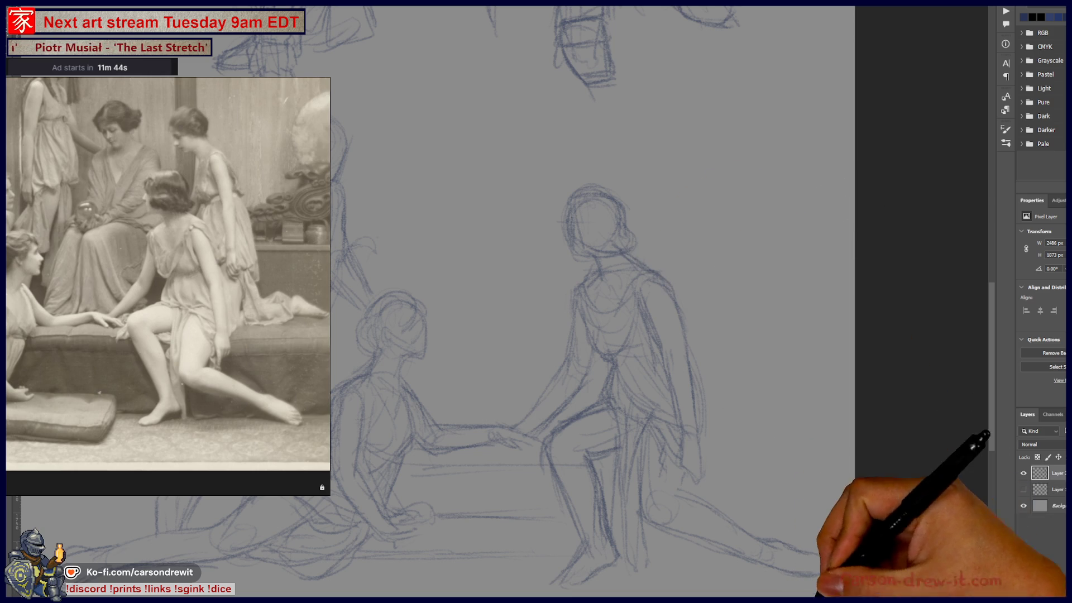
Step: Pan across the sheet's left, right and bottom edges, then zoom out to see all the figures
{"action": "left_click_drag", "start_coordinate": [478, 355], "coordinate": [575, 342]}
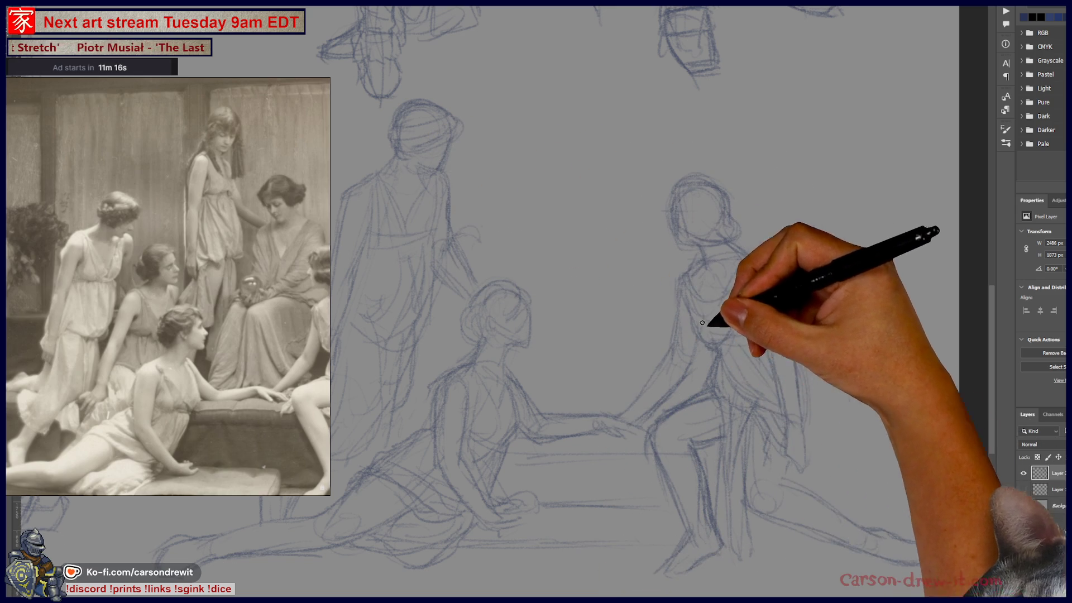
{"action": "left_click_drag", "start_coordinate": [618, 407], "coordinate": [508, 402]}
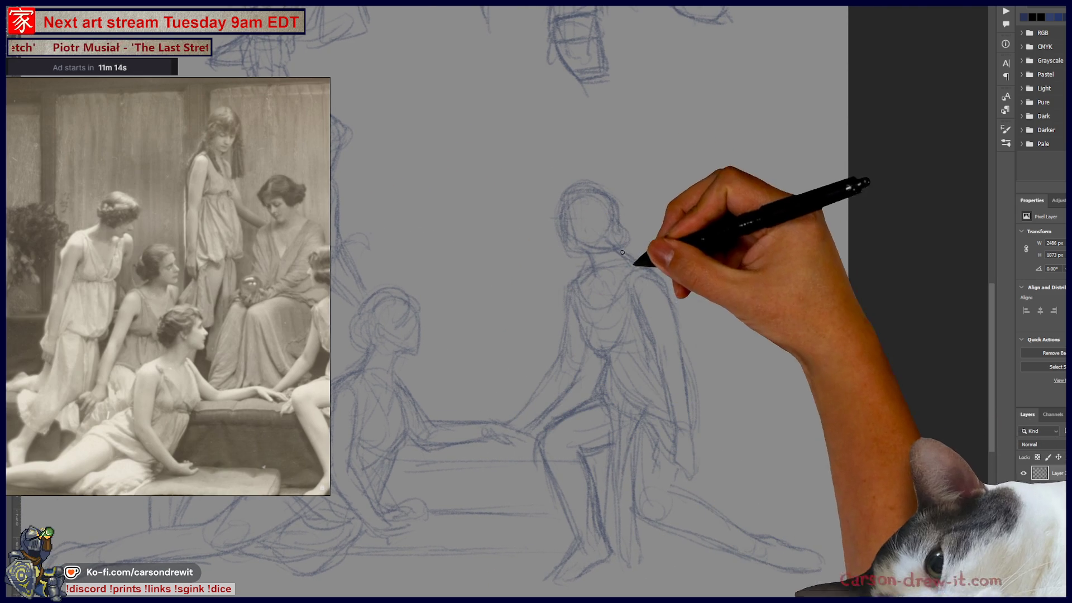
{"action": "left_click_drag", "start_coordinate": [653, 468], "coordinate": [626, 373]}
{"action": "mouse_move", "coordinate": [447, 390]}
{"action": "left_mouse_down"}
{"action": "mouse_move", "coordinate": [496, 391]}
{"action": "mouse_move", "coordinate": [602, 461]}
{"action": "left_mouse_up"}
{"action": "scroll", "coordinate": [602, 461], "scroll_direction": "down", "scroll_amount": 5}
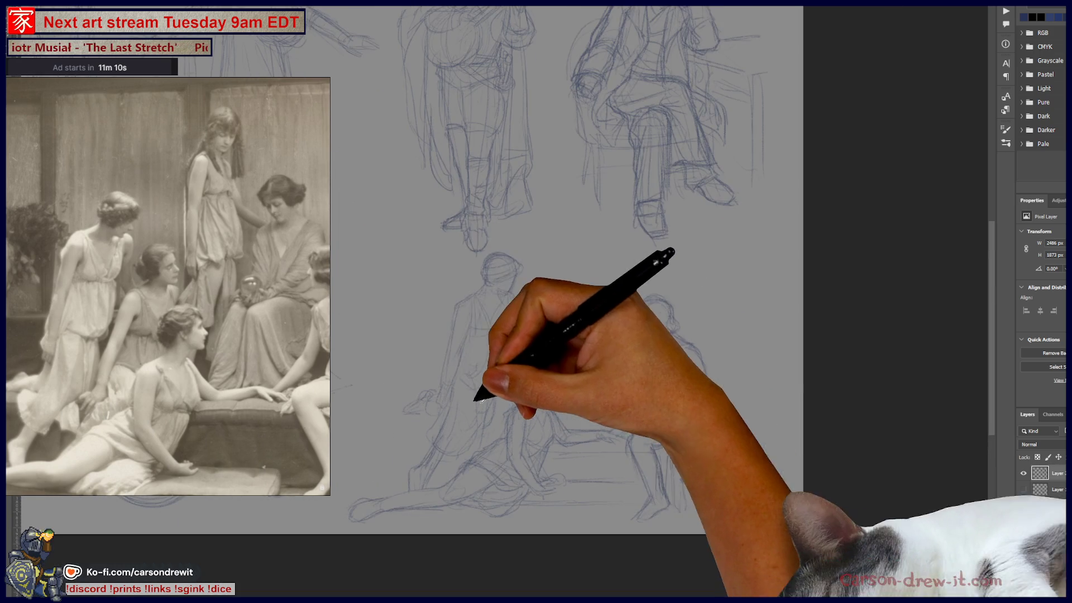
Step: Zoom out on the figure sheet, hide the two-figure sketch layer and show Layer 1
{"action": "left_click_drag", "start_coordinate": [372, 335], "coordinate": [551, 426]}
{"action": "left_click_drag", "start_coordinate": [467, 342], "coordinate": [486, 357]}
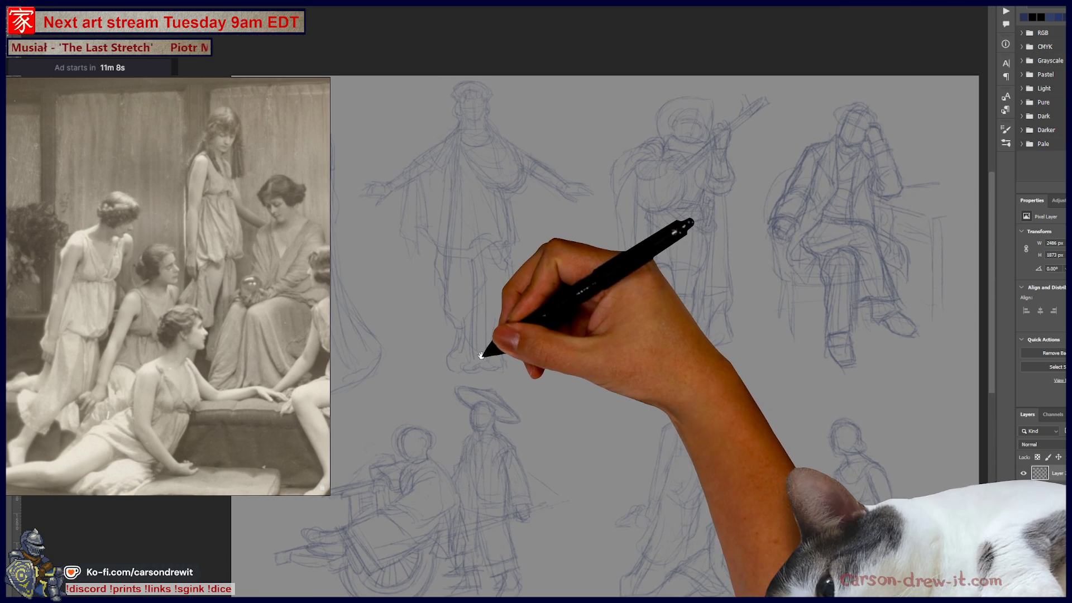
{"action": "left_click", "coordinate": [1023, 473]}
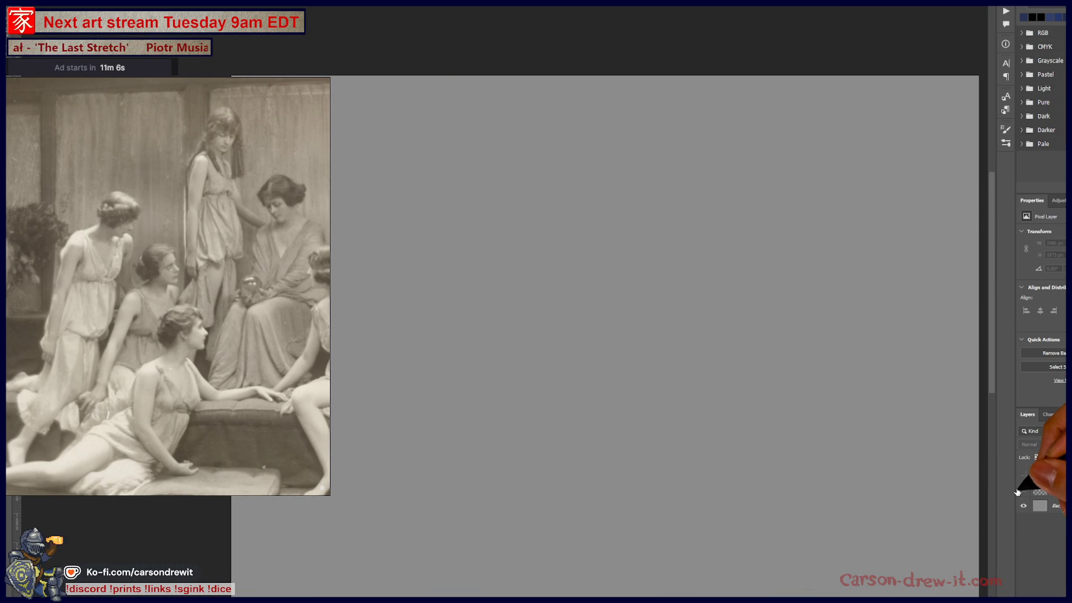
{"action": "left_click", "coordinate": [1023, 490]}
Step: Zoom and position the reference viewer onto the dancer photo
{"action": "scroll", "coordinate": [168, 286], "scroll_direction": "down", "scroll_amount": 5}
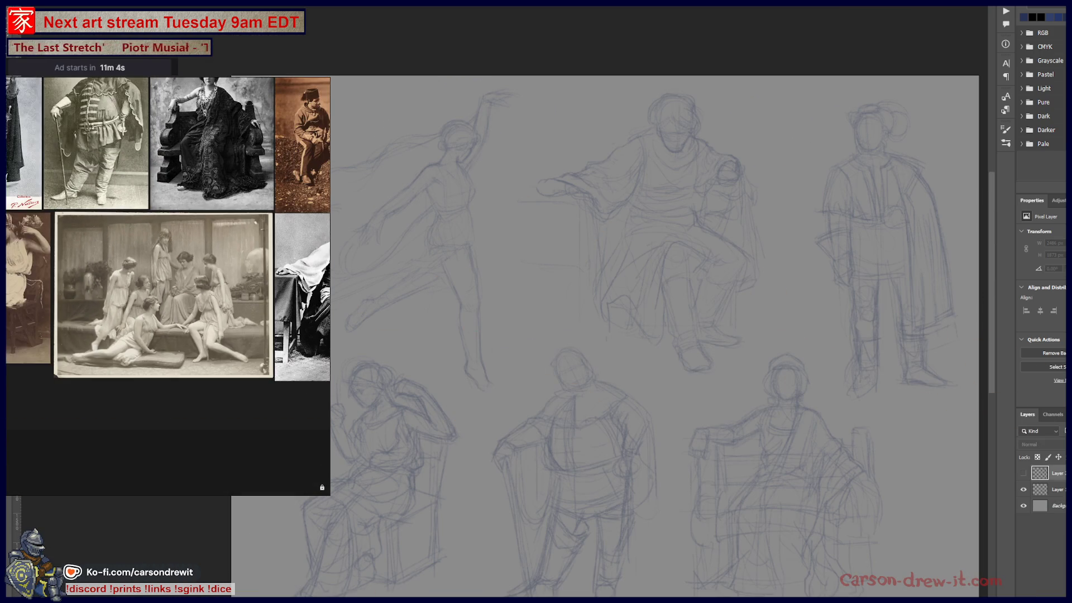
{"action": "scroll", "coordinate": [239, 251], "scroll_direction": "up", "scroll_amount": 5}
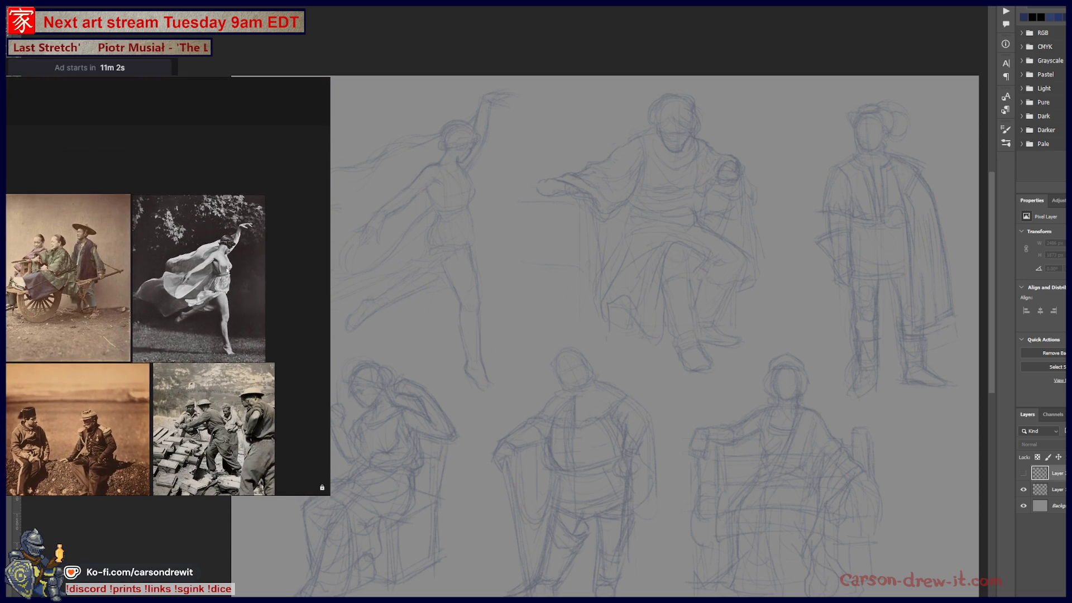
{"action": "scroll", "coordinate": [233, 256], "scroll_direction": "up", "scroll_amount": 2}
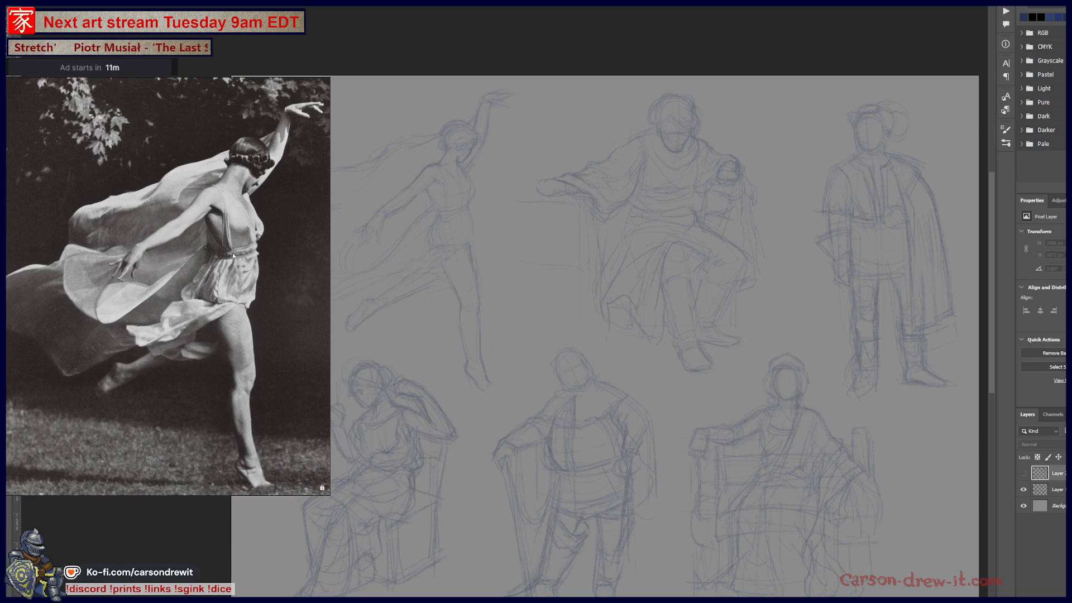
{"action": "mouse_move", "coordinate": [233, 262]}
{"action": "left_mouse_down"}
{"action": "mouse_move", "coordinate": [213, 265]}
{"action": "mouse_move", "coordinate": [231, 260]}
{"action": "left_mouse_up"}
{"action": "scroll", "coordinate": [227, 261], "scroll_direction": "down", "scroll_amount": 1}
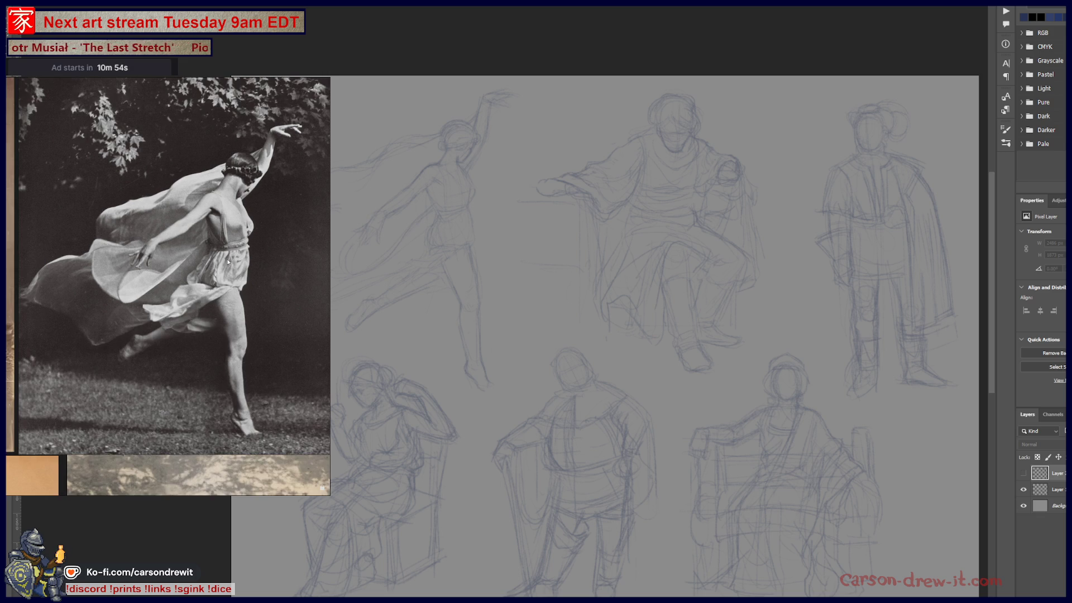
{"action": "scroll", "coordinate": [228, 263], "scroll_direction": "up", "scroll_amount": 1}
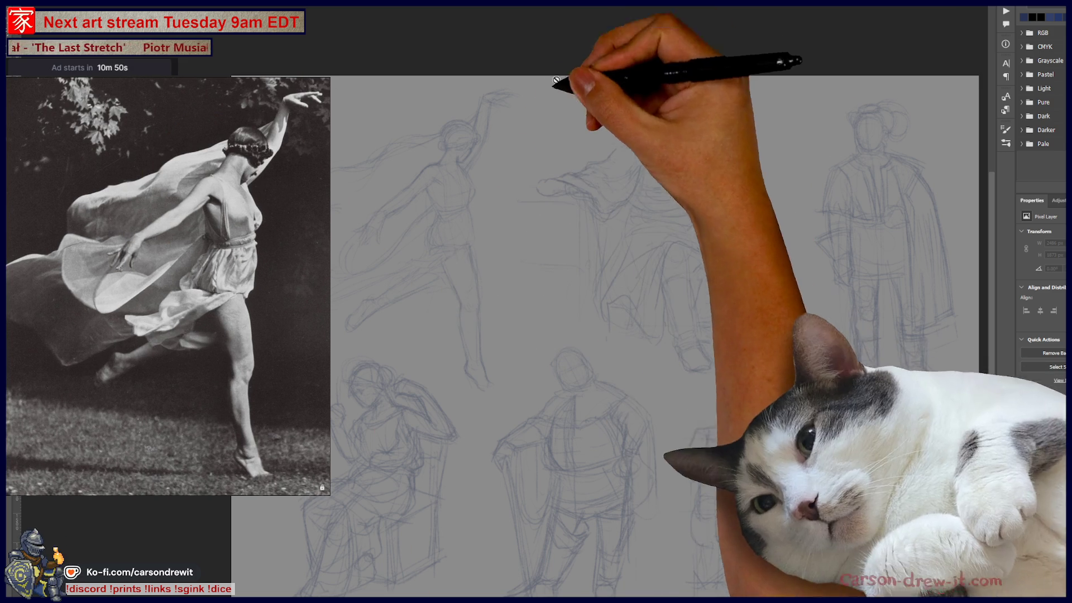
Step: Zoom in on the dancer, add a new empty layer (Ctrl+Shift+Alt+N), and sketch the head on it
{"action": "scroll", "coordinate": [634, 239], "scroll_direction": "up", "scroll_amount": 3}
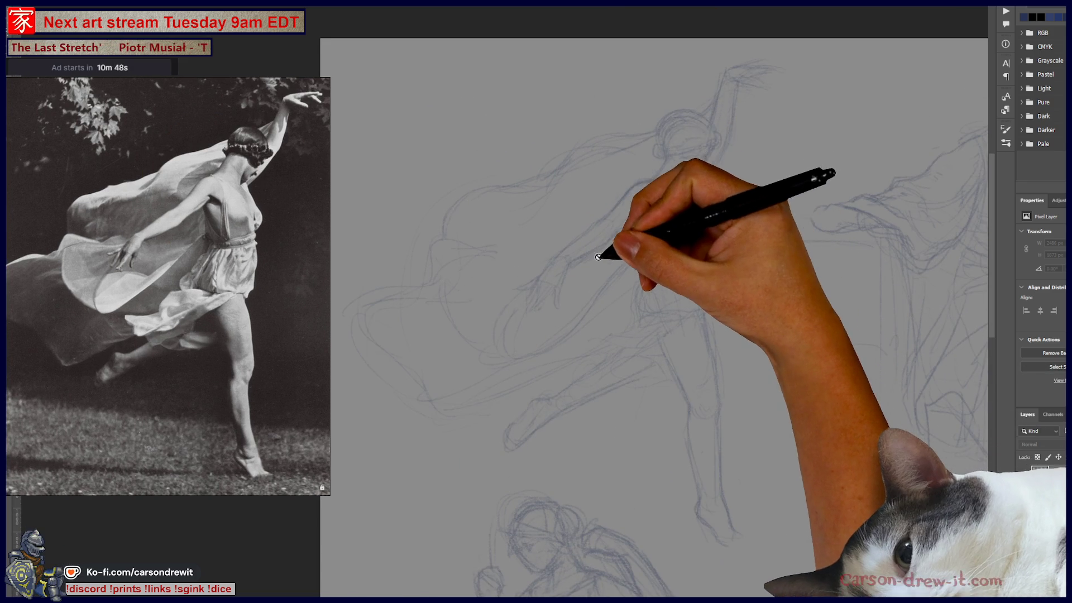
{"action": "scroll", "coordinate": [674, 276], "scroll_direction": "up", "scroll_amount": 2}
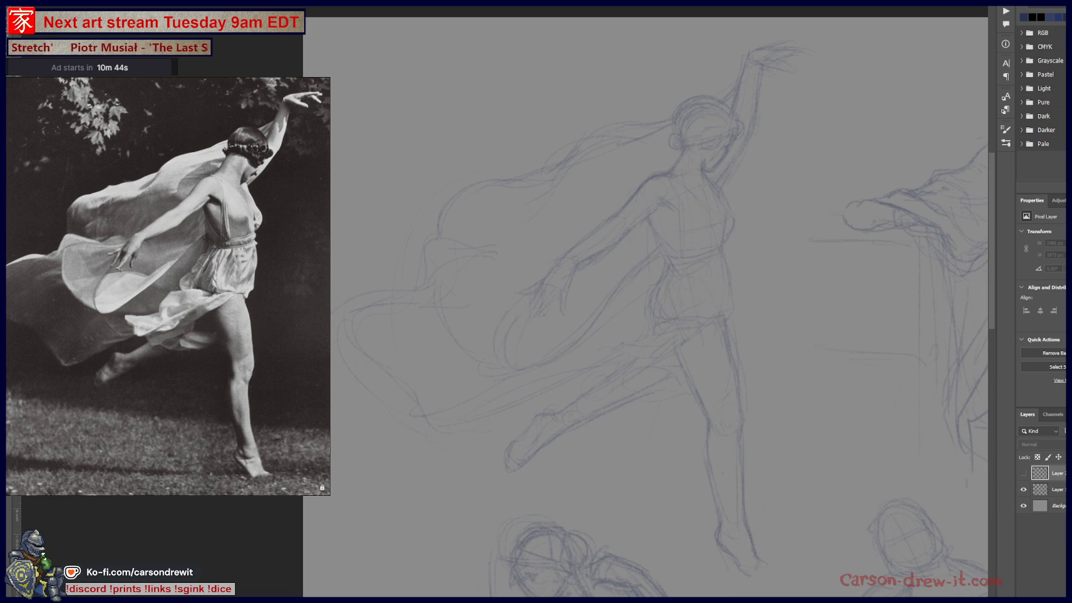
{"action": "key", "text": "ctrl+shift+alt+n"}
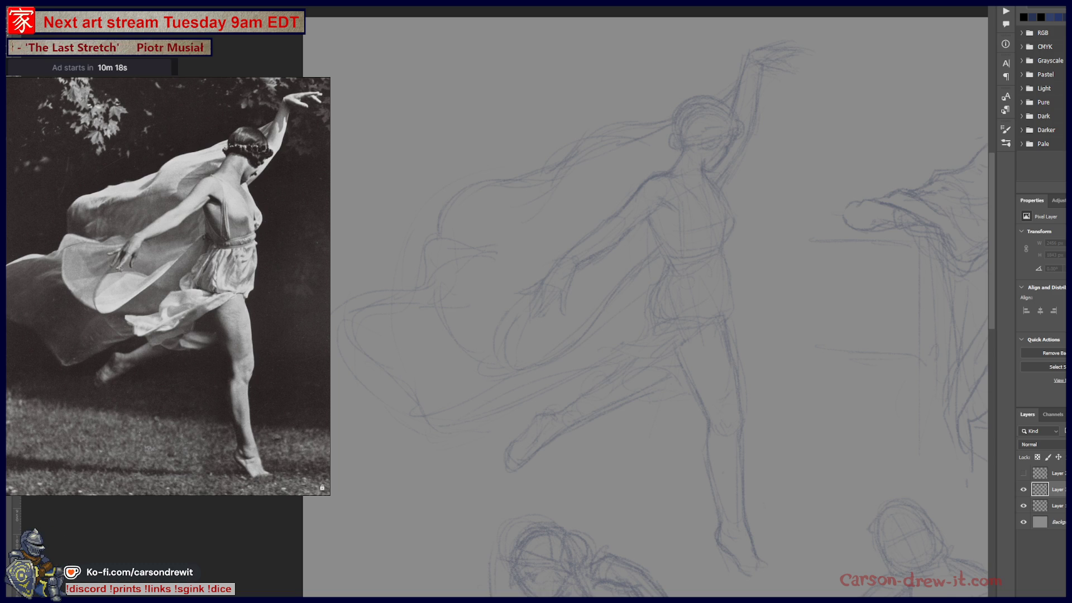
{"action": "mouse_move", "coordinate": [676, 126]}
{"action": "left_mouse_down"}
{"action": "mouse_move", "coordinate": [712, 100]}
{"action": "mouse_move", "coordinate": [726, 109]}
{"action": "mouse_move", "coordinate": [696, 112]}
{"action": "mouse_move", "coordinate": [713, 124]}
{"action": "left_mouse_up"}
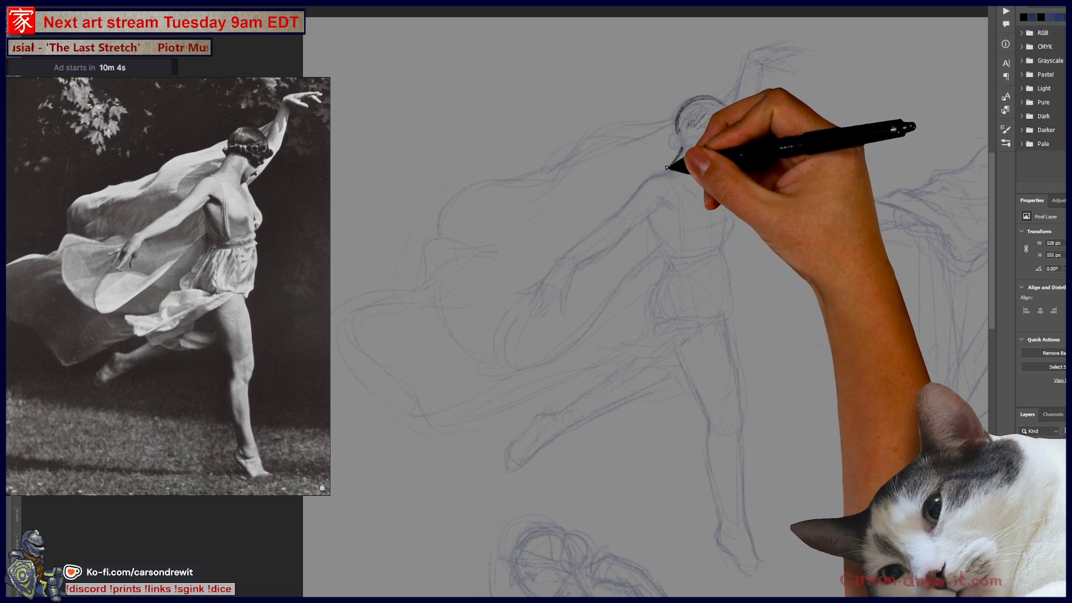
{"action": "left_click_drag", "start_coordinate": [665, 168], "coordinate": [651, 176]}
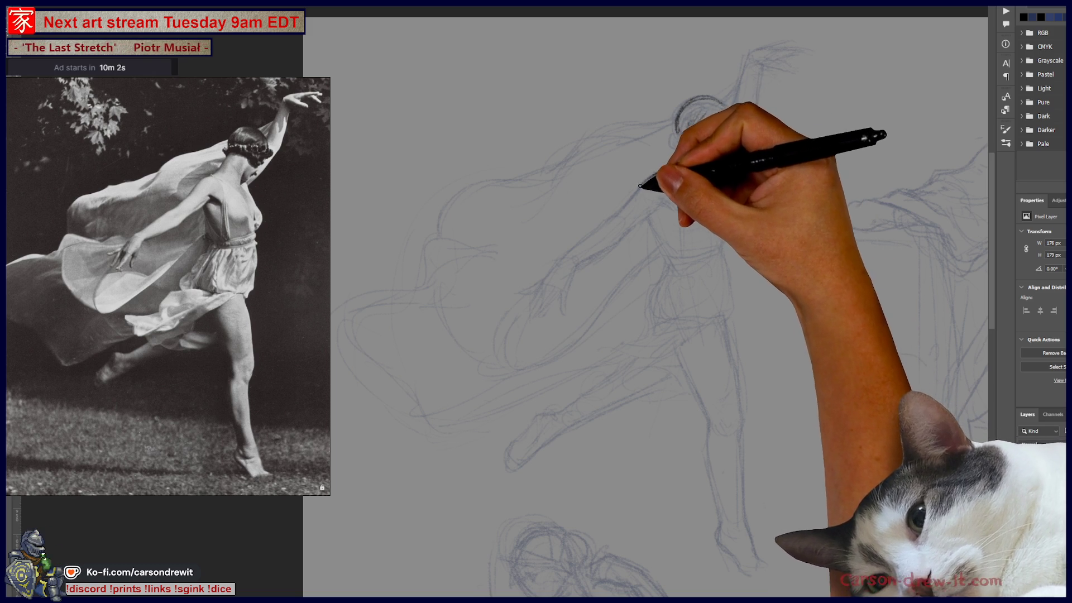
Step: Trace darker lines around the dancer's head, face and neck
{"action": "left_click_drag", "start_coordinate": [636, 196], "coordinate": [649, 178]}
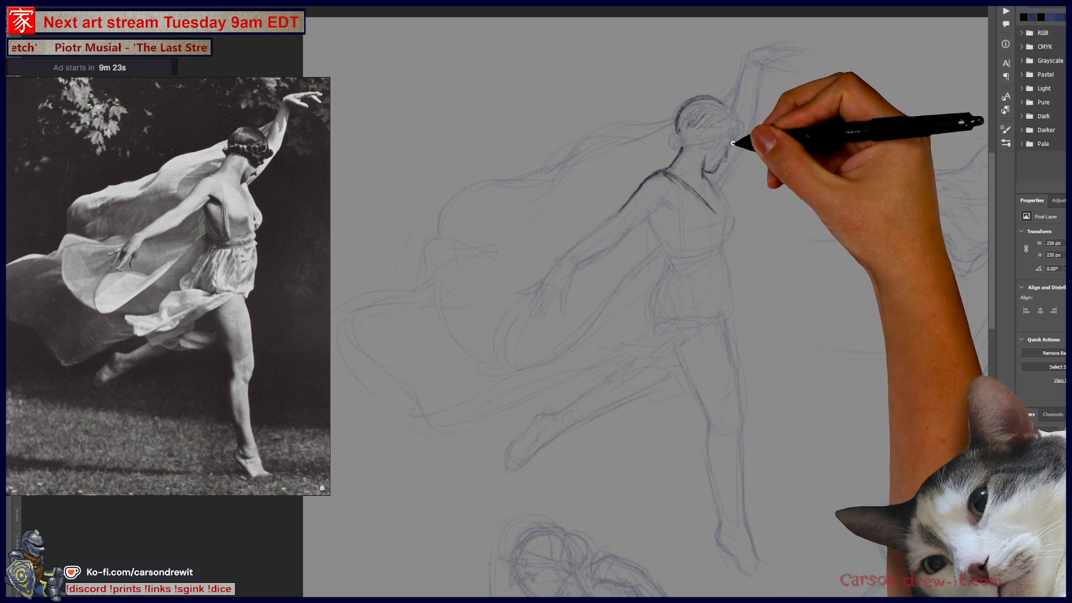
{"action": "left_click_drag", "start_coordinate": [728, 145], "coordinate": [731, 148]}
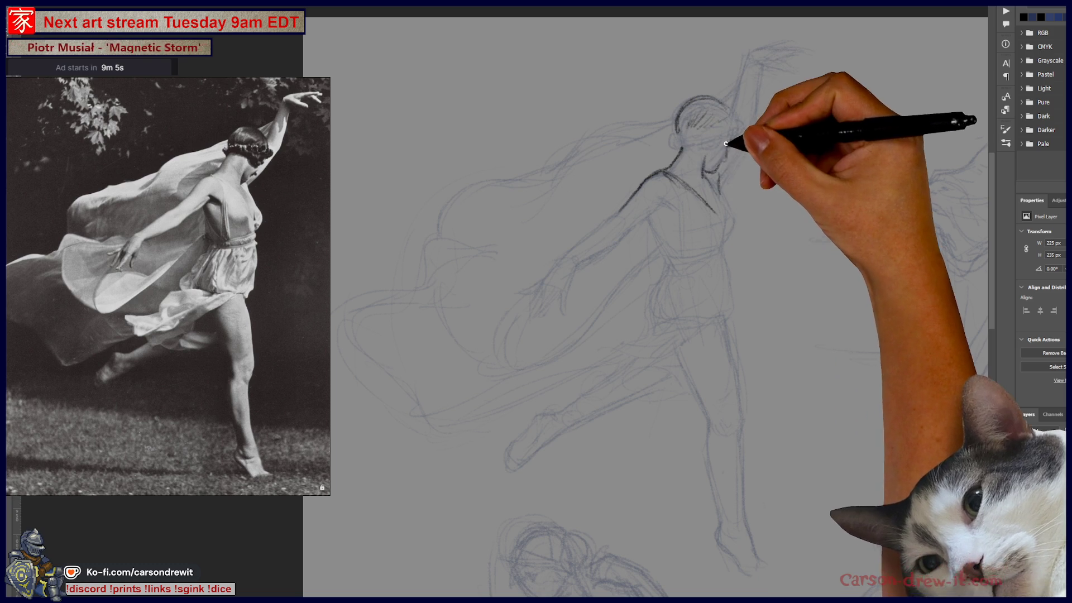
{"action": "left_click_drag", "start_coordinate": [721, 180], "coordinate": [730, 169]}
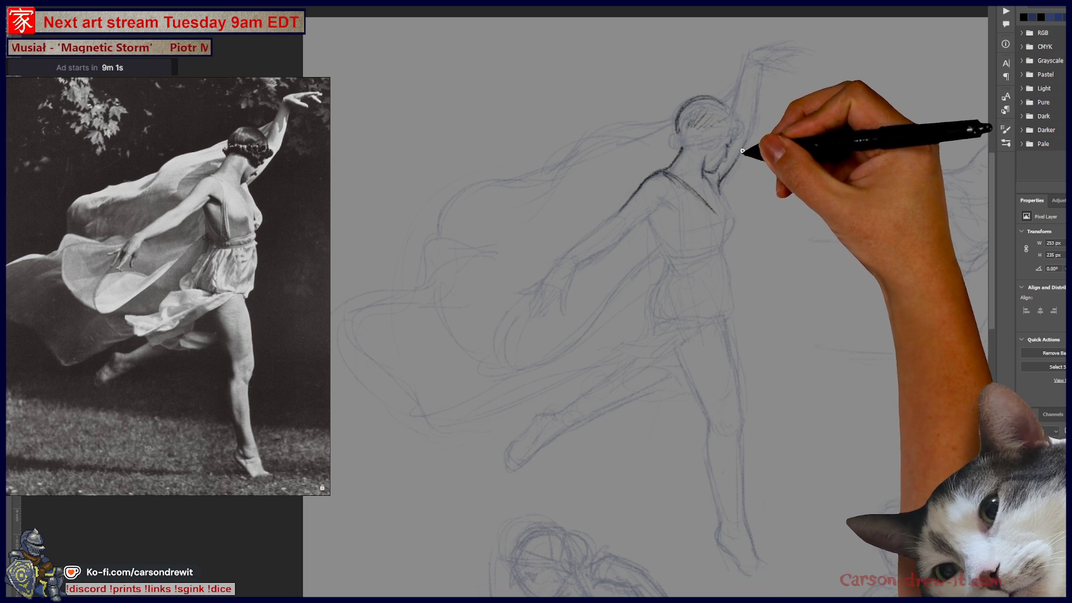
{"action": "left_click_drag", "start_coordinate": [752, 125], "coordinate": [758, 118]}
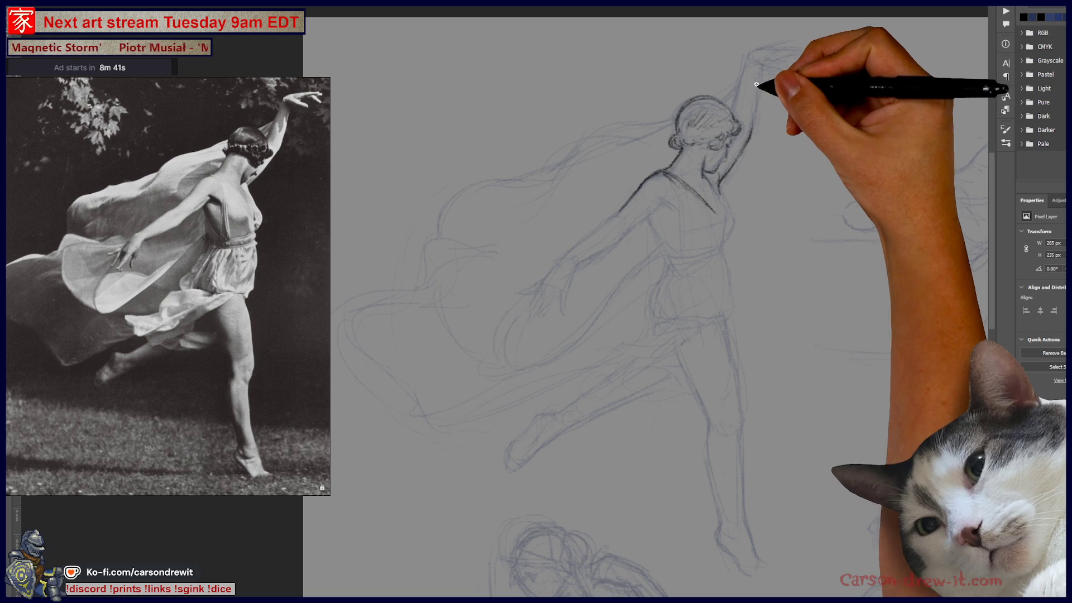
Step: Trace the raised arm and hand to the fingertips, undoing and redrawing a bad hand stroke
{"action": "mouse_move", "coordinate": [759, 109]}
{"action": "left_mouse_down"}
{"action": "mouse_move", "coordinate": [752, 132]}
{"action": "mouse_move", "coordinate": [760, 70]}
{"action": "left_mouse_up"}
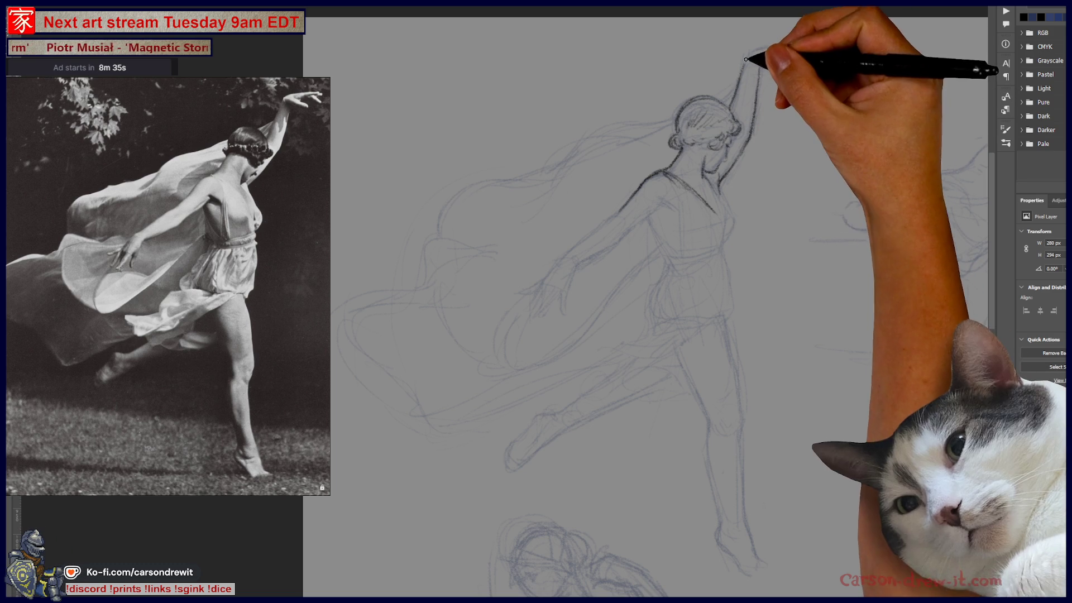
{"action": "left_click_drag", "start_coordinate": [749, 88], "coordinate": [751, 55]}
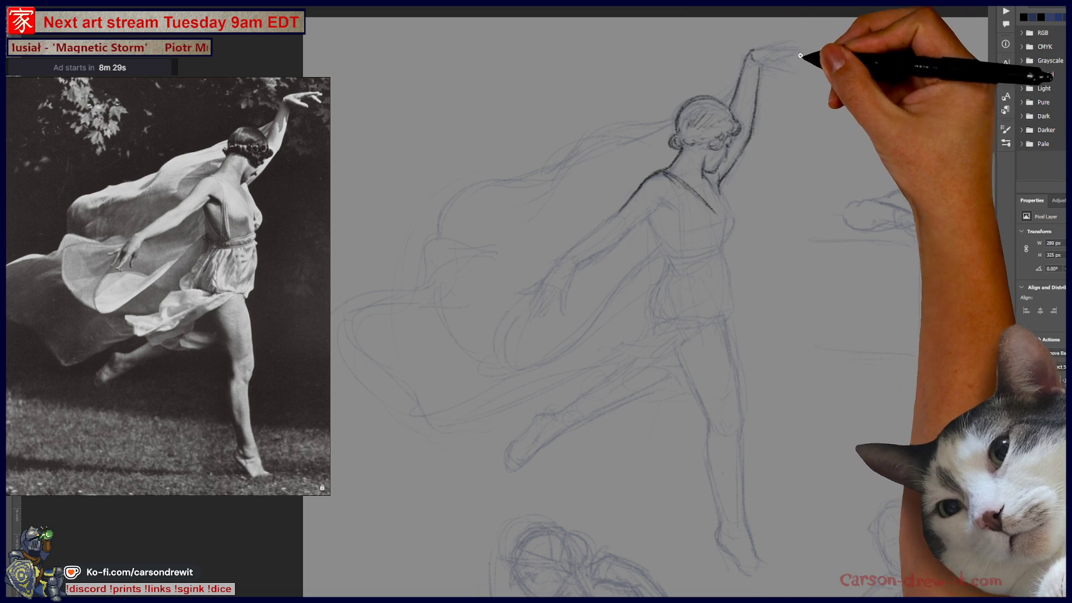
{"action": "mouse_move", "coordinate": [762, 68]}
{"action": "left_mouse_down"}
{"action": "mouse_move", "coordinate": [814, 79]}
{"action": "mouse_move", "coordinate": [804, 64]}
{"action": "mouse_move", "coordinate": [778, 63]}
{"action": "left_mouse_up"}
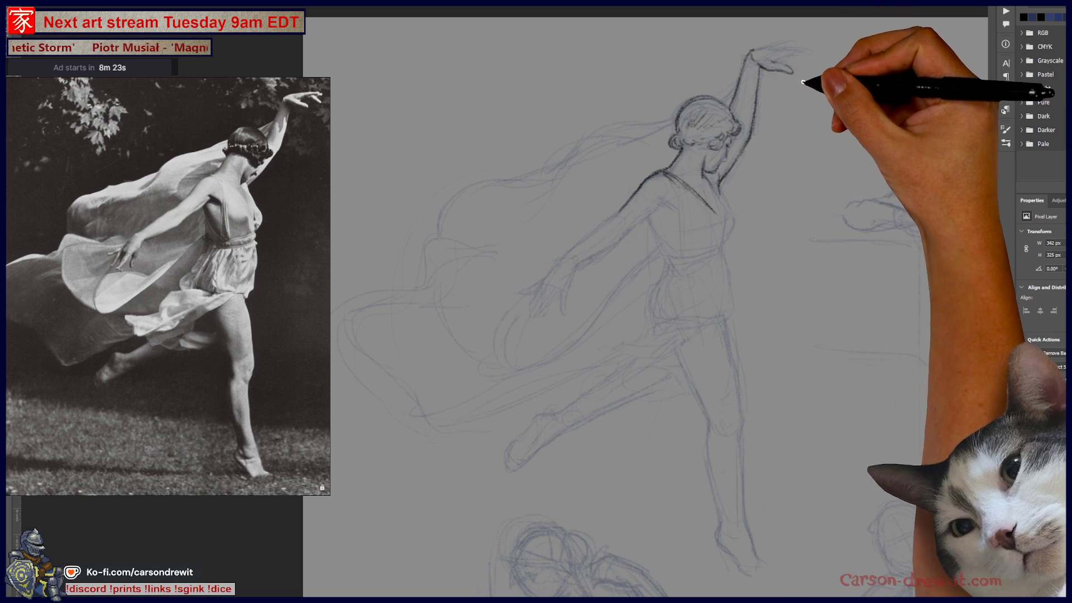
{"action": "key", "text": "ctrl+z"}
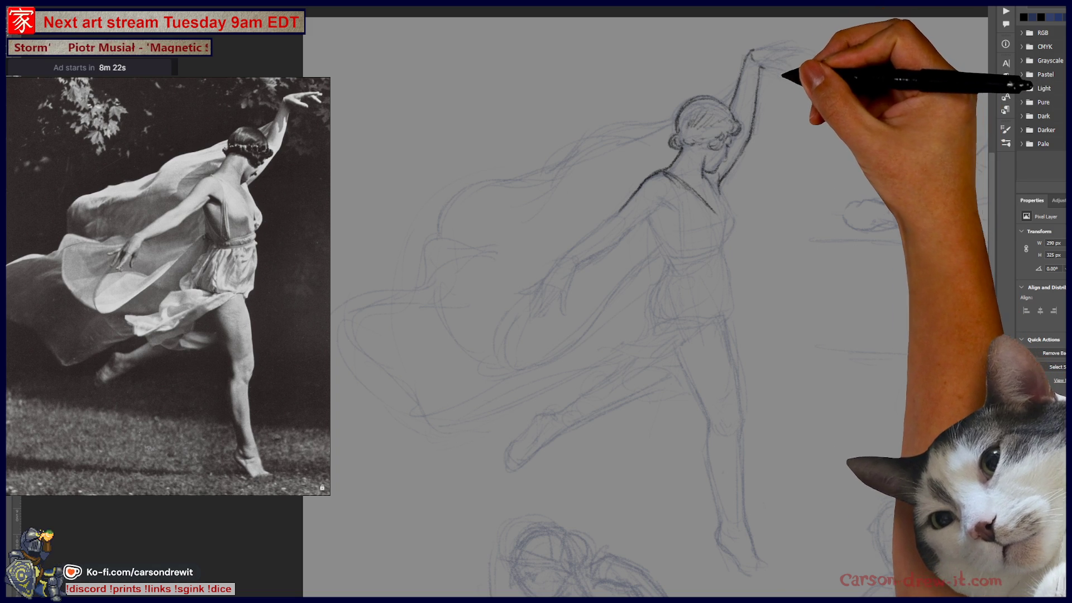
{"action": "mouse_move", "coordinate": [758, 65]}
{"action": "left_mouse_down"}
{"action": "mouse_move", "coordinate": [799, 67]}
{"action": "mouse_move", "coordinate": [779, 62]}
{"action": "left_mouse_up"}
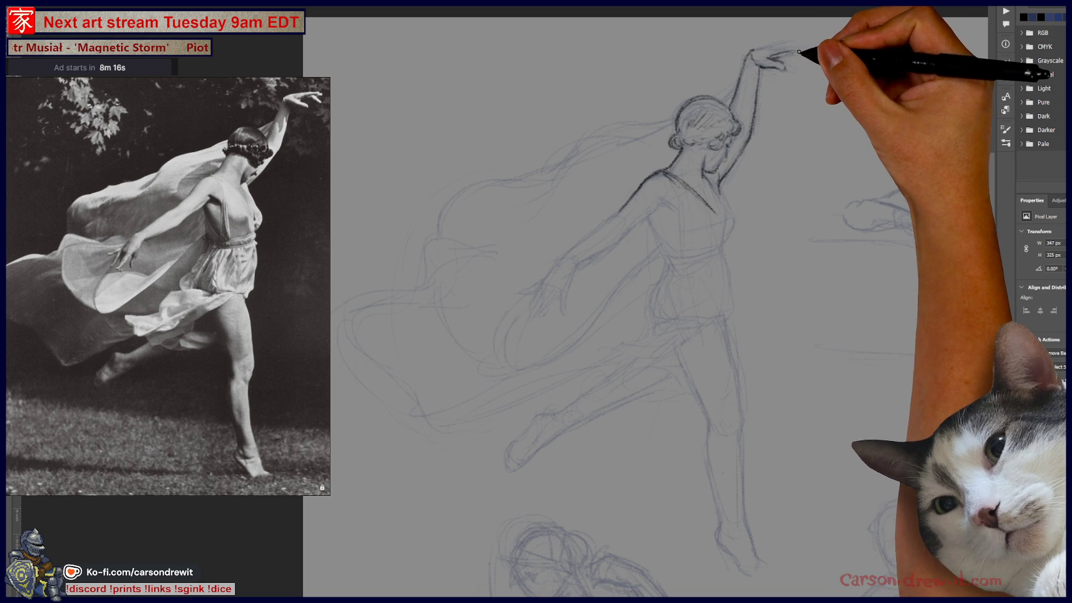
{"action": "mouse_move", "coordinate": [754, 53]}
{"action": "left_mouse_down"}
{"action": "mouse_move", "coordinate": [789, 45]}
{"action": "mouse_move", "coordinate": [804, 50]}
{"action": "mouse_move", "coordinate": [785, 64]}
{"action": "mouse_move", "coordinate": [810, 63]}
{"action": "mouse_move", "coordinate": [813, 50]}
{"action": "left_mouse_up"}
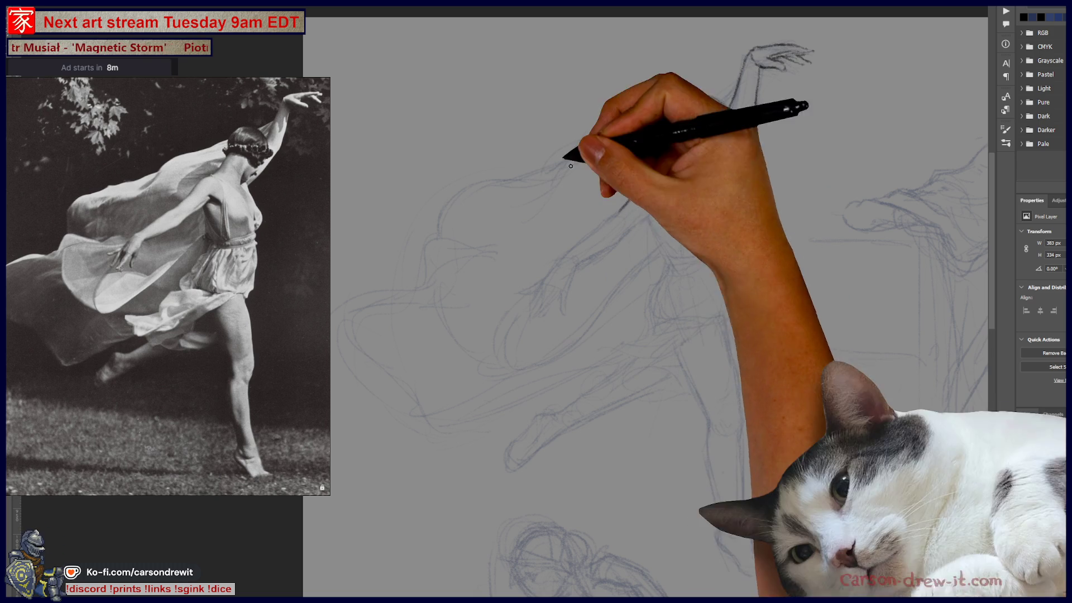
Step: Darken the shoulders, chest, bodice, waistband and right hip lines
{"action": "left_click_drag", "start_coordinate": [718, 180], "coordinate": [726, 207]}
{"action": "left_click_drag", "start_coordinate": [726, 201], "coordinate": [736, 228]}
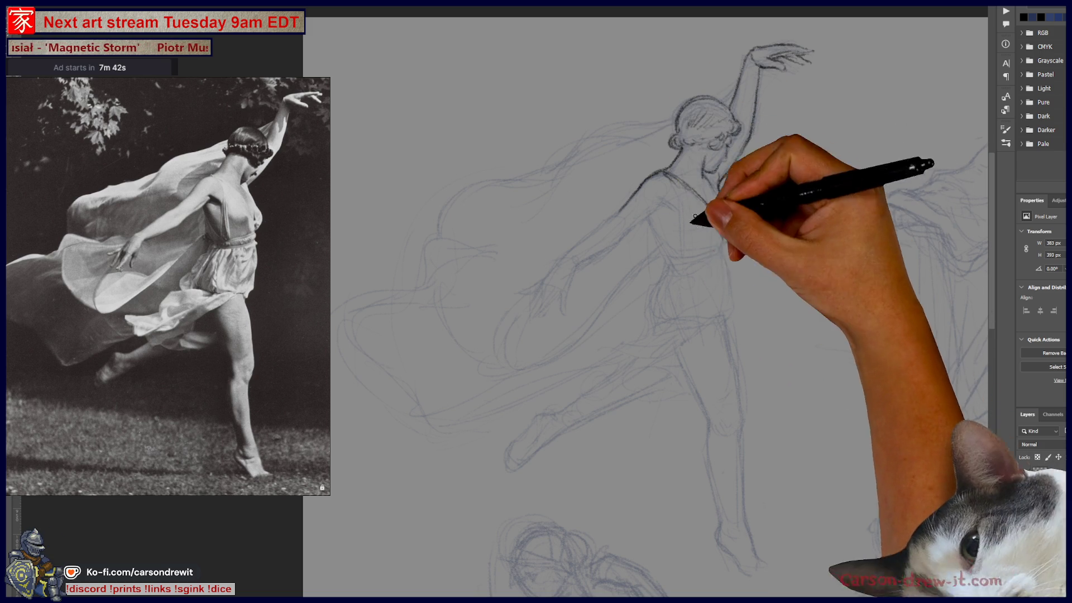
{"action": "left_click_drag", "start_coordinate": [708, 243], "coordinate": [714, 250]}
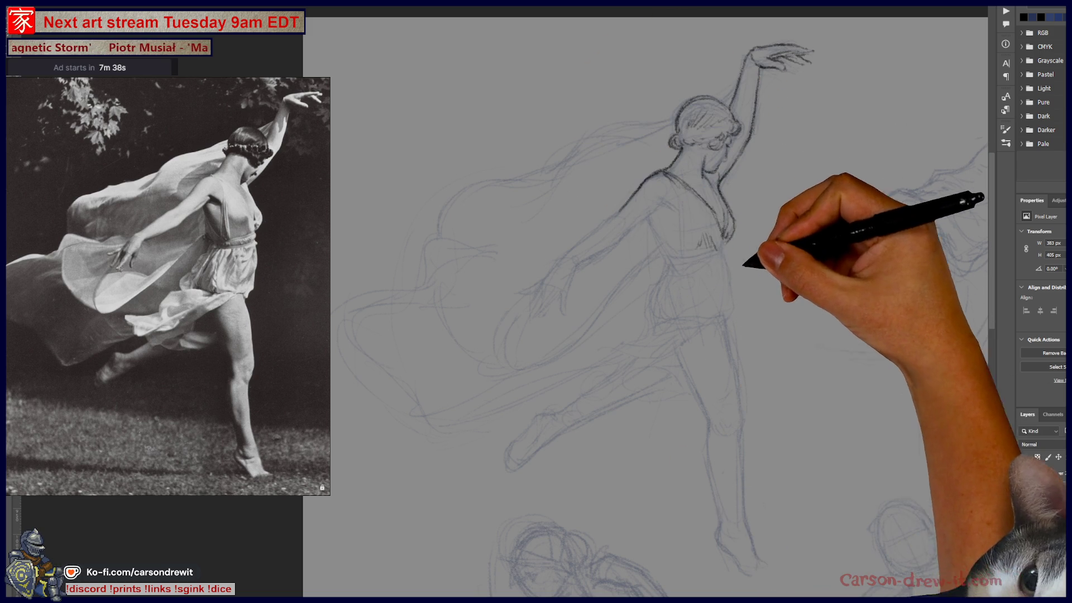
{"action": "left_click_drag", "start_coordinate": [686, 276], "coordinate": [662, 260]}
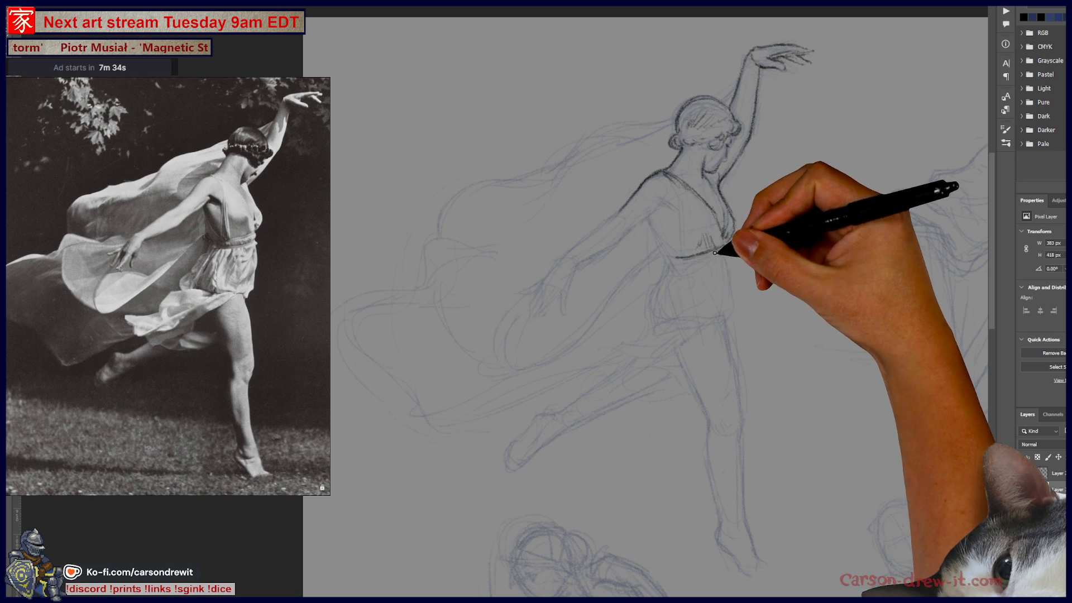
{"action": "left_click_drag", "start_coordinate": [725, 247], "coordinate": [728, 256]}
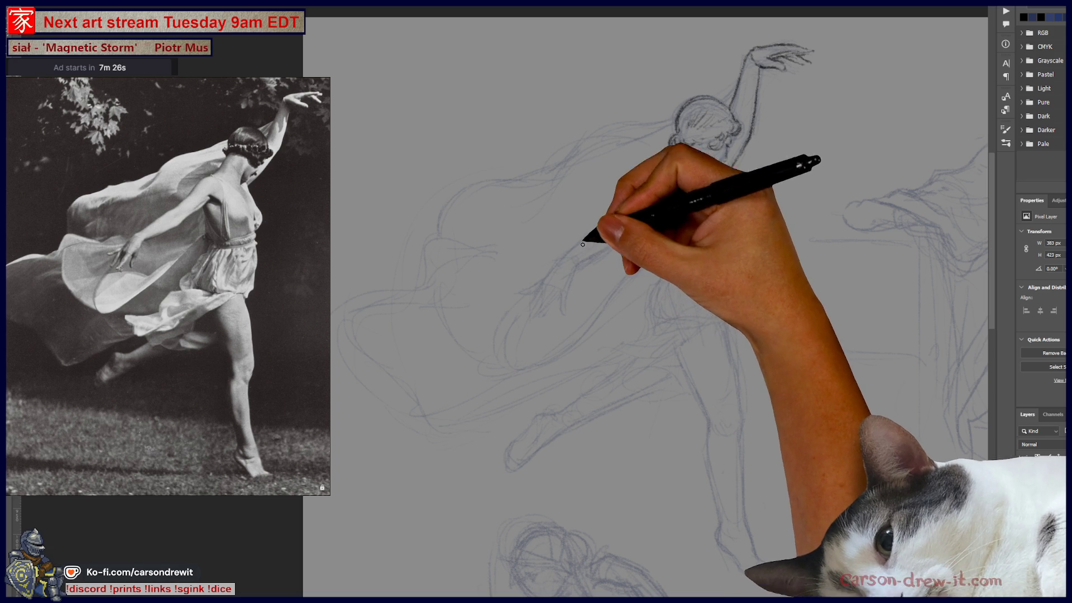
{"action": "mouse_move", "coordinate": [701, 227]}
{"action": "left_mouse_down"}
{"action": "mouse_move", "coordinate": [680, 268]}
{"action": "mouse_move", "coordinate": [703, 264]}
{"action": "left_mouse_up"}
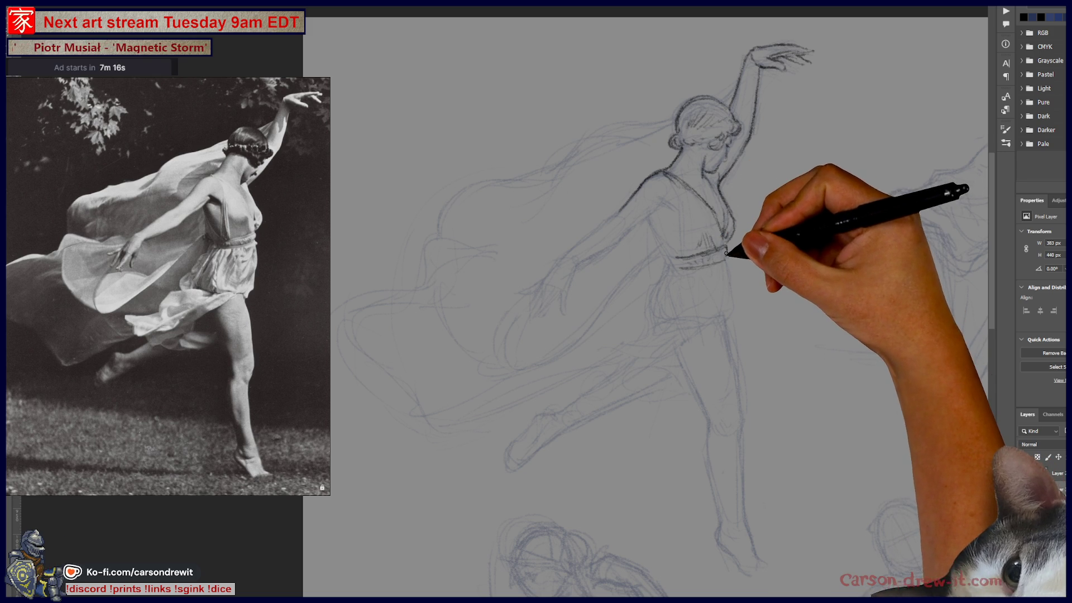
{"action": "left_click_drag", "start_coordinate": [724, 259], "coordinate": [722, 269]}
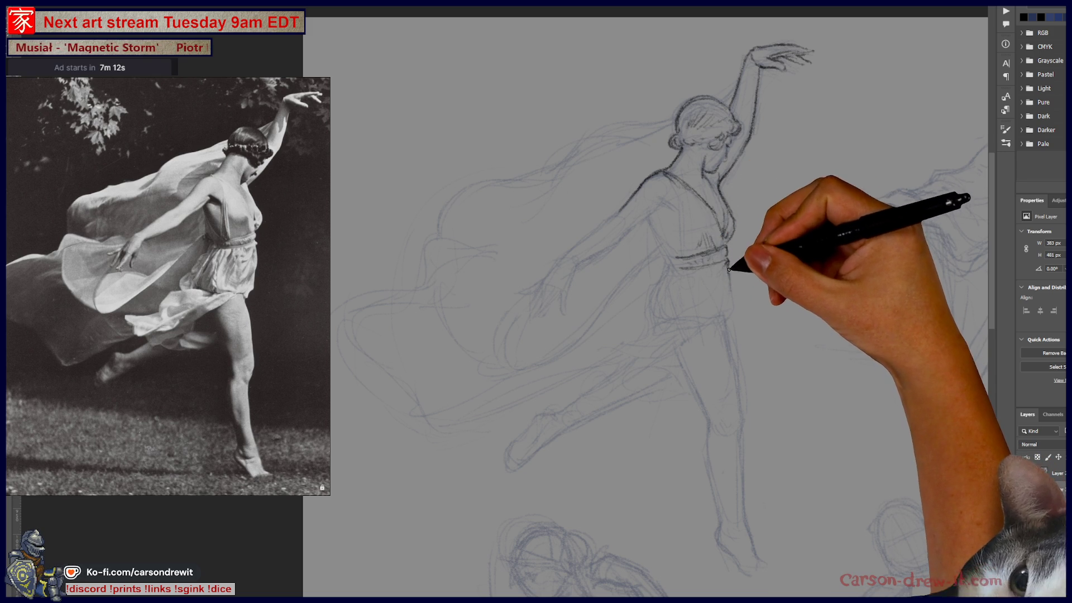
{"action": "left_click_drag", "start_coordinate": [730, 258], "coordinate": [735, 311]}
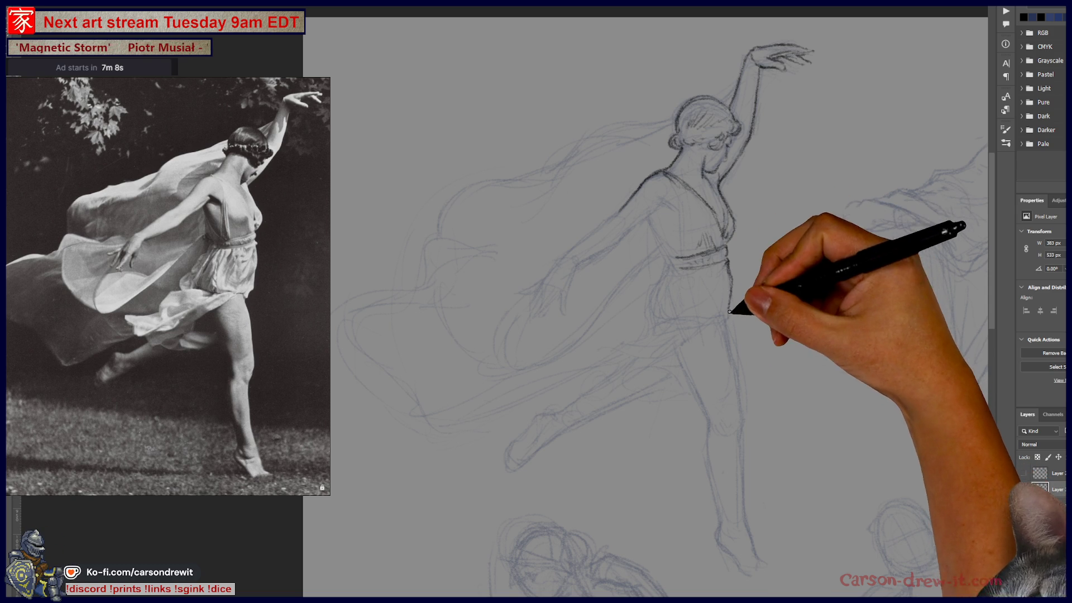
{"action": "left_click_drag", "start_coordinate": [728, 312], "coordinate": [730, 335]}
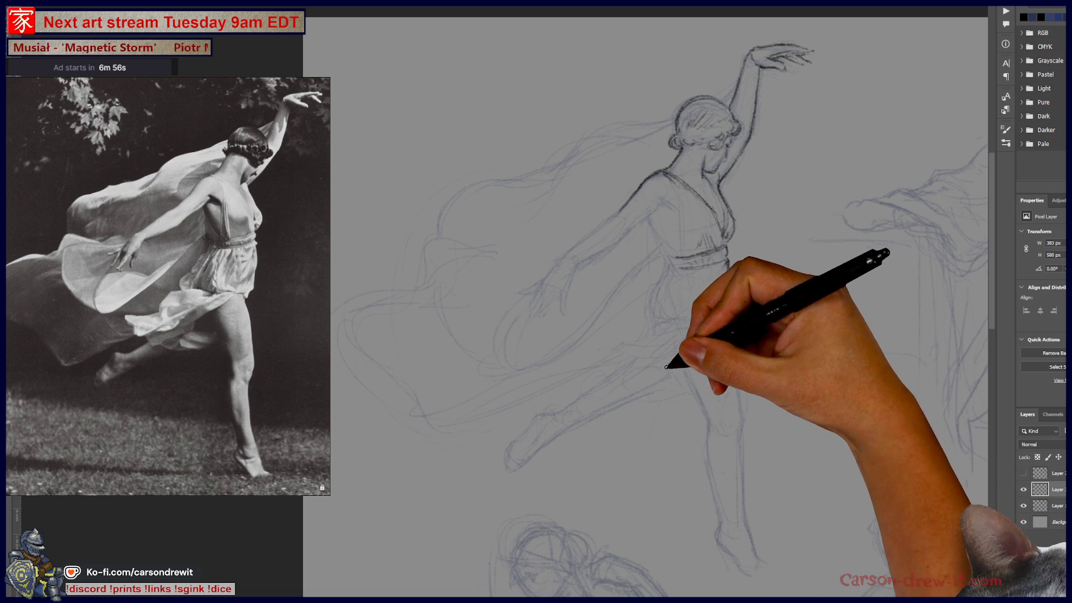
Step: Draw a down-left stroke from the skirt, undo and redraw it shorter, then zoom in
{"action": "left_click_drag", "start_coordinate": [681, 355], "coordinate": [626, 392]}
{"action": "key", "text": "ctrl+z"}
{"action": "left_click_drag", "start_coordinate": [663, 359], "coordinate": [628, 381]}
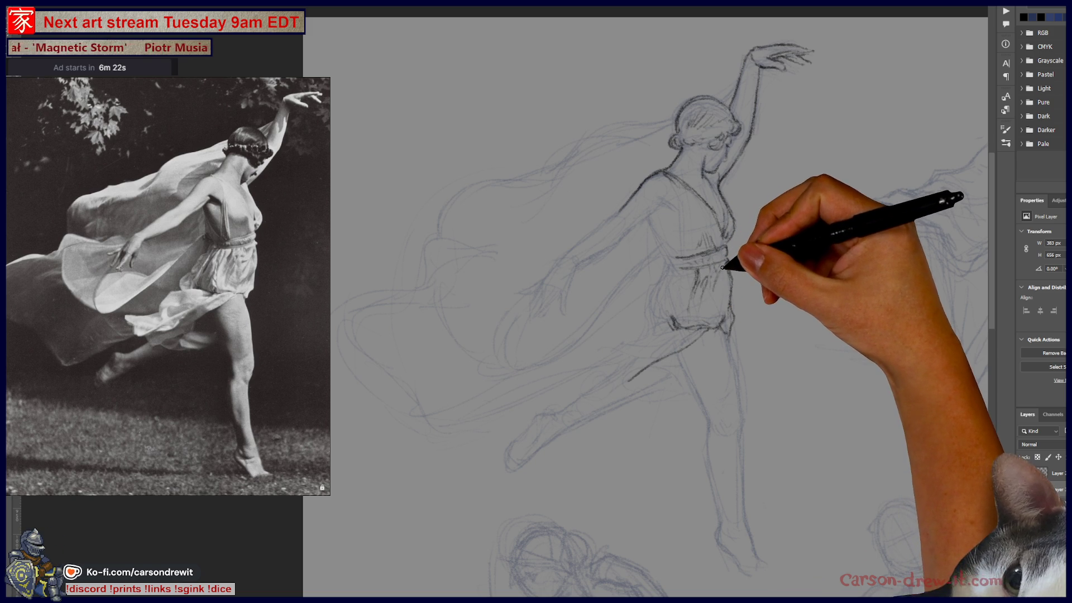
{"action": "key", "text": "ctrl"}
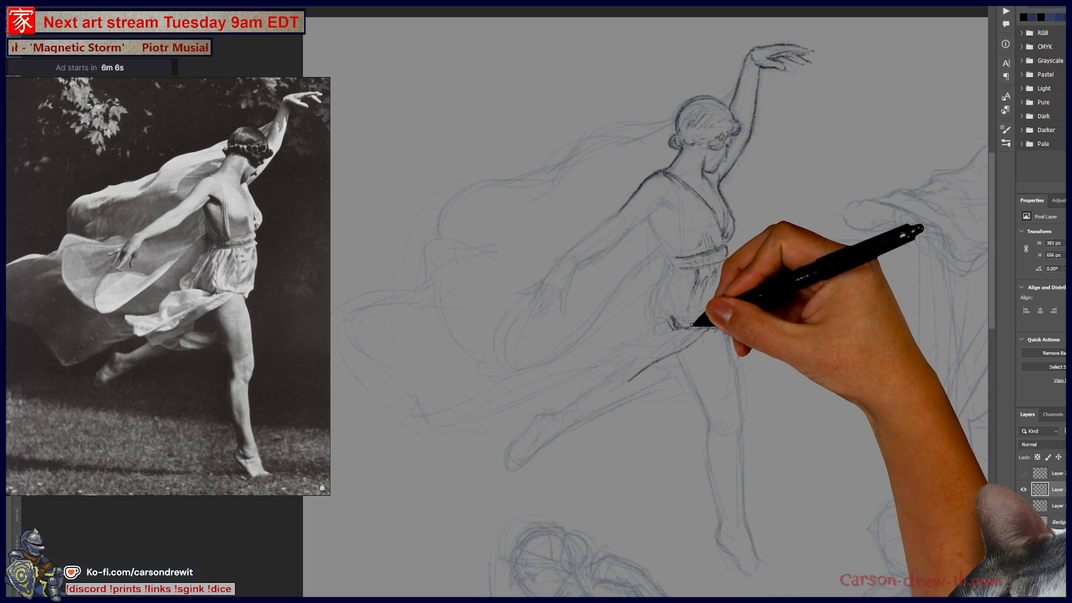
{"action": "scroll", "coordinate": [691, 324], "scroll_direction": "up", "scroll_amount": 2}
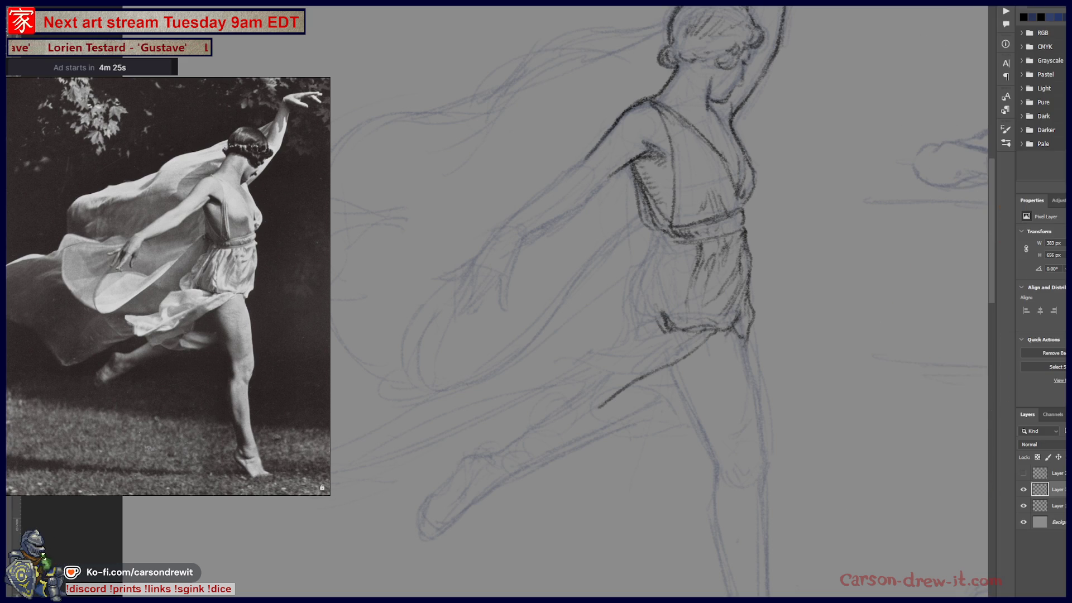
Step: Darken the forearm line, then zoom out and pan to frame the whole dancer figure
{"action": "mouse_move", "coordinate": [599, 172]}
{"action": "left_mouse_down"}
{"action": "mouse_move", "coordinate": [567, 179]}
{"action": "mouse_move", "coordinate": [609, 139]}
{"action": "mouse_move", "coordinate": [581, 197]}
{"action": "left_mouse_up"}
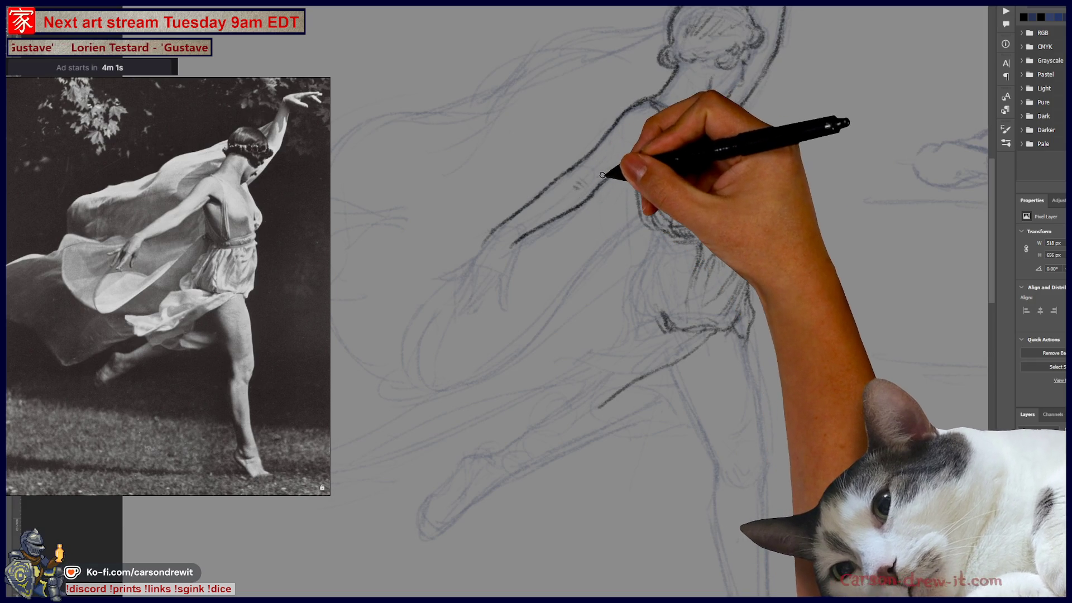
{"action": "key", "text": "ctrl+minus"}
{"action": "key", "text": "f"}
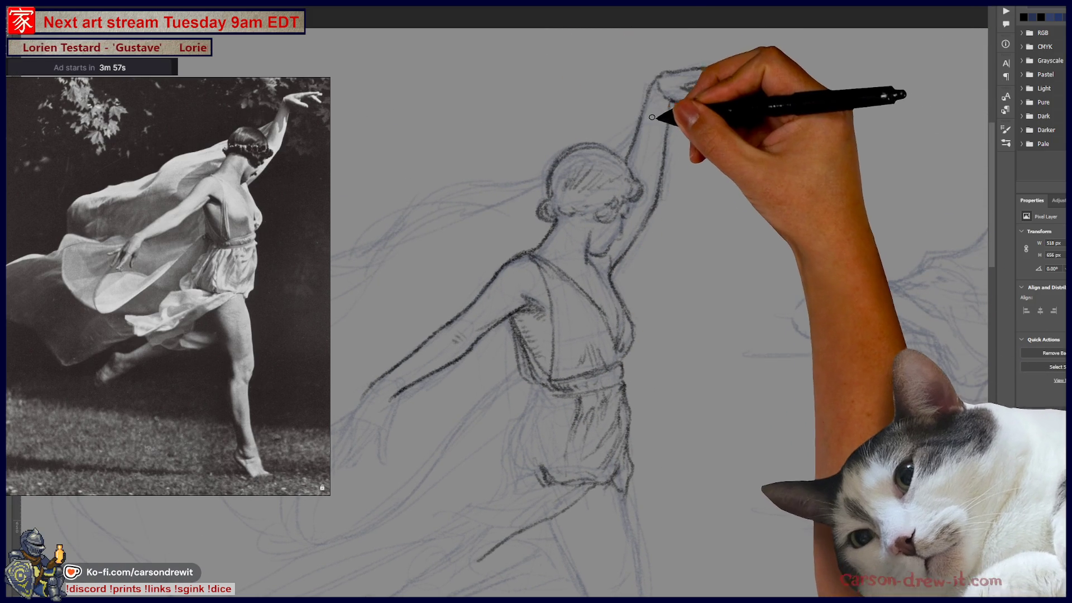
{"action": "left_click_drag", "start_coordinate": [612, 312], "coordinate": [670, 216]}
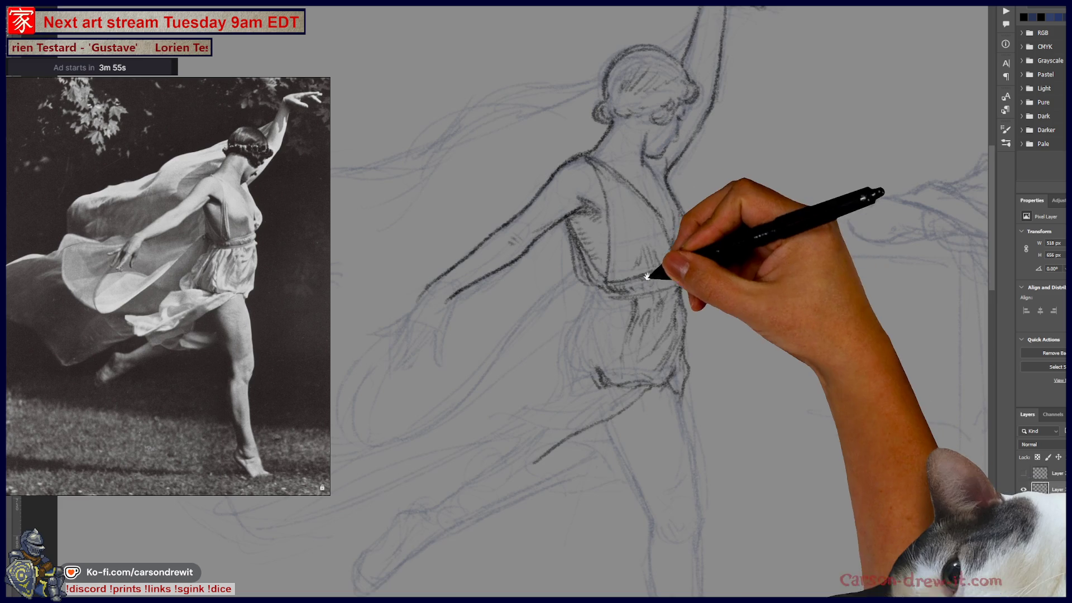
{"action": "left_click_drag", "start_coordinate": [648, 274], "coordinate": [684, 205]}
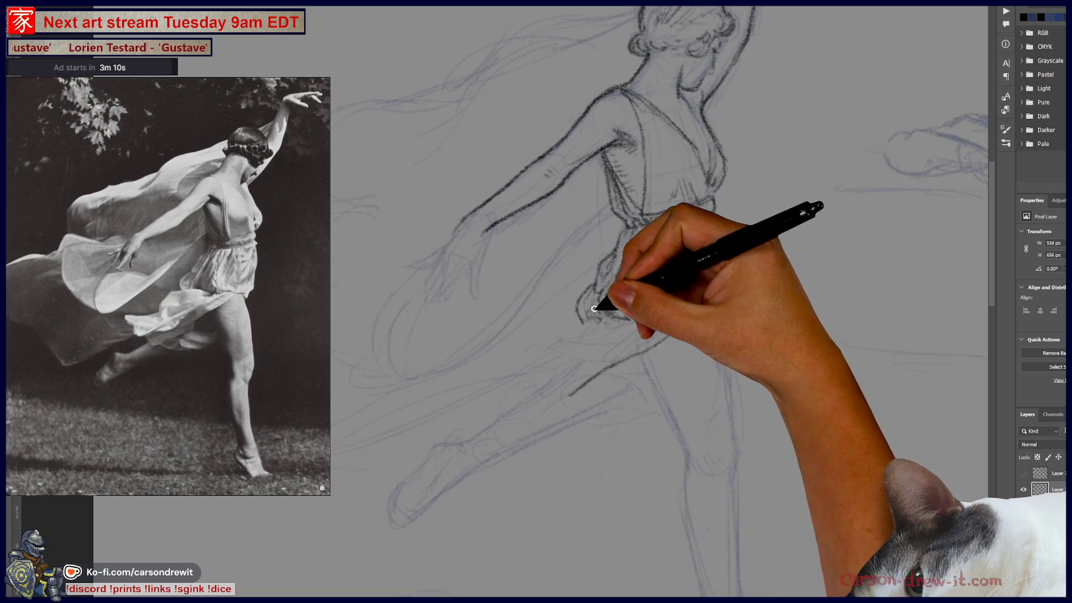
{"action": "mouse_move", "coordinate": [660, 308]}
{"action": "left_mouse_down"}
{"action": "mouse_move", "coordinate": [538, 411]}
{"action": "mouse_move", "coordinate": [589, 354]}
{"action": "left_mouse_up"}
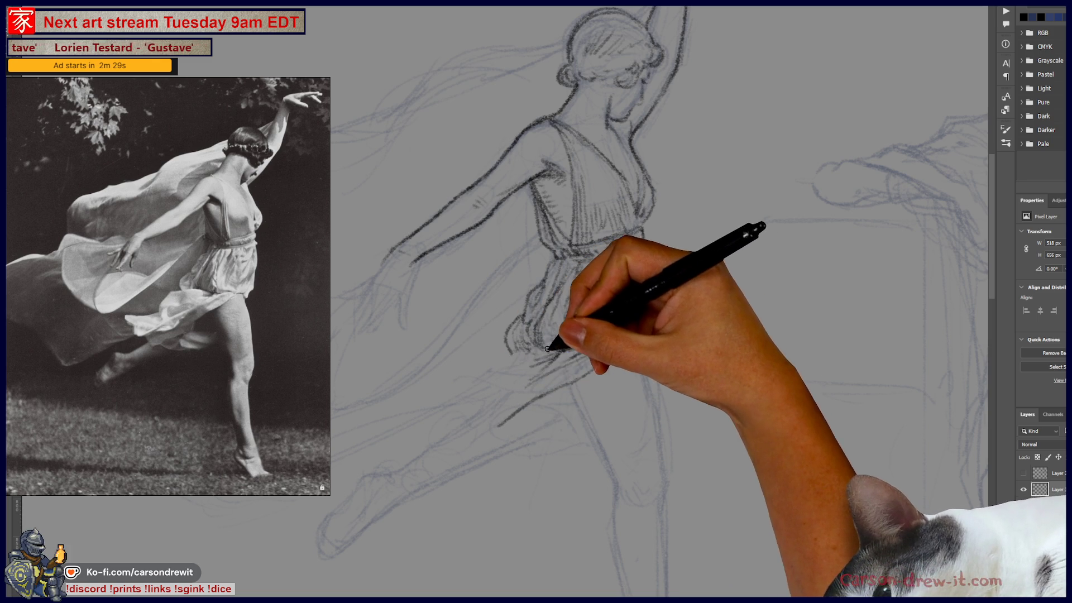
Step: Strengthen a line on the dancer's dress
{"action": "mouse_move", "coordinate": [505, 360]}
{"action": "left_mouse_down"}
{"action": "mouse_move", "coordinate": [468, 381]}
{"action": "mouse_move", "coordinate": [469, 399]}
{"action": "mouse_move", "coordinate": [474, 383]}
{"action": "left_mouse_up"}
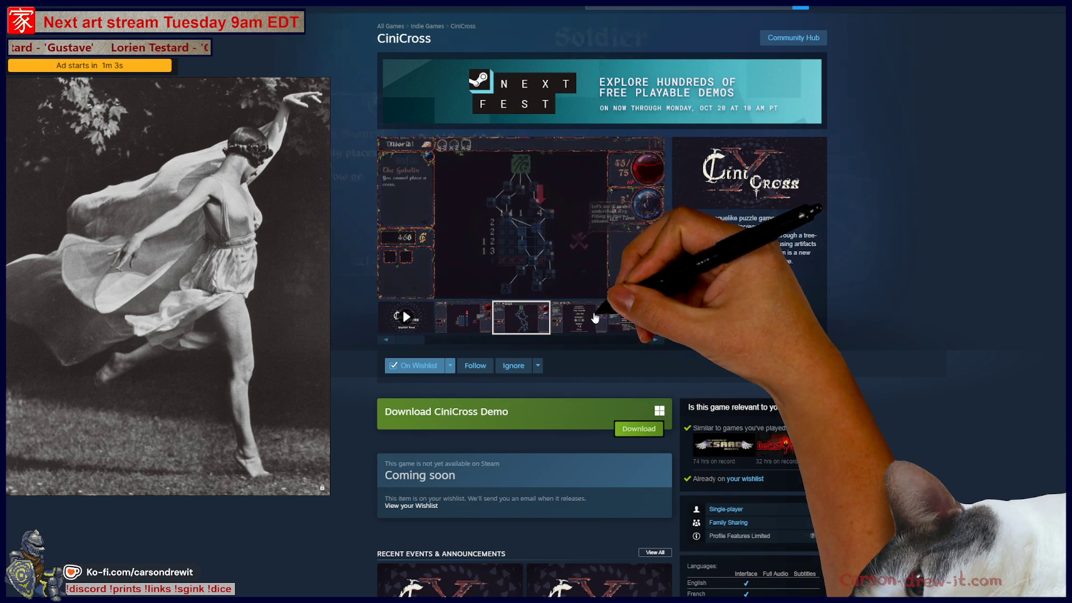
Step: Browse the tutorial rewards, Soldier stats and puzzle grid screenshots, ending on Special Rule
{"action": "left_click", "coordinate": [596, 319]}
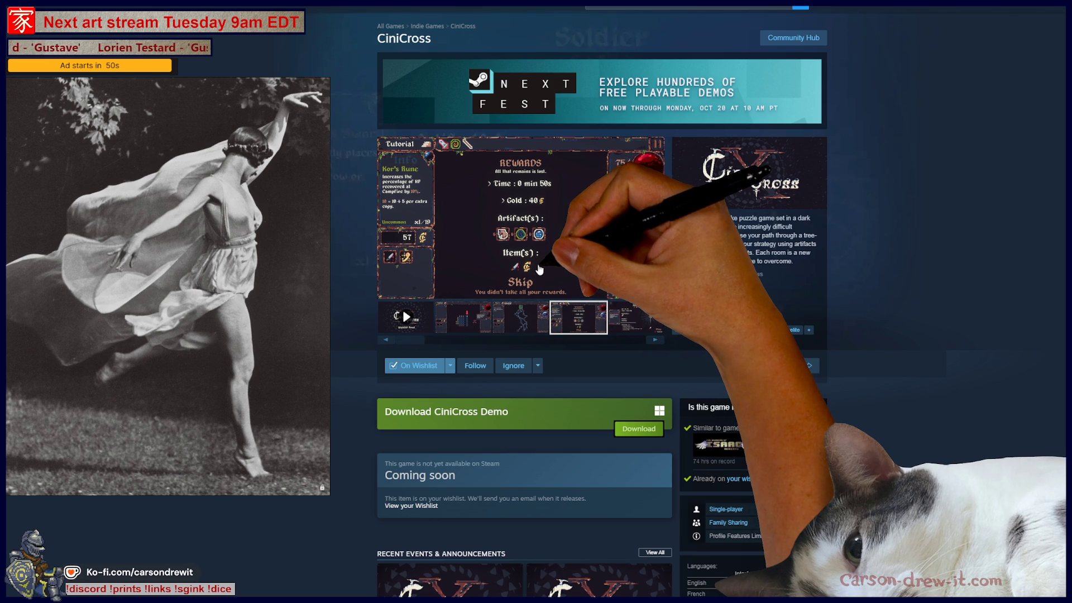
{"action": "left_click", "coordinate": [615, 333]}
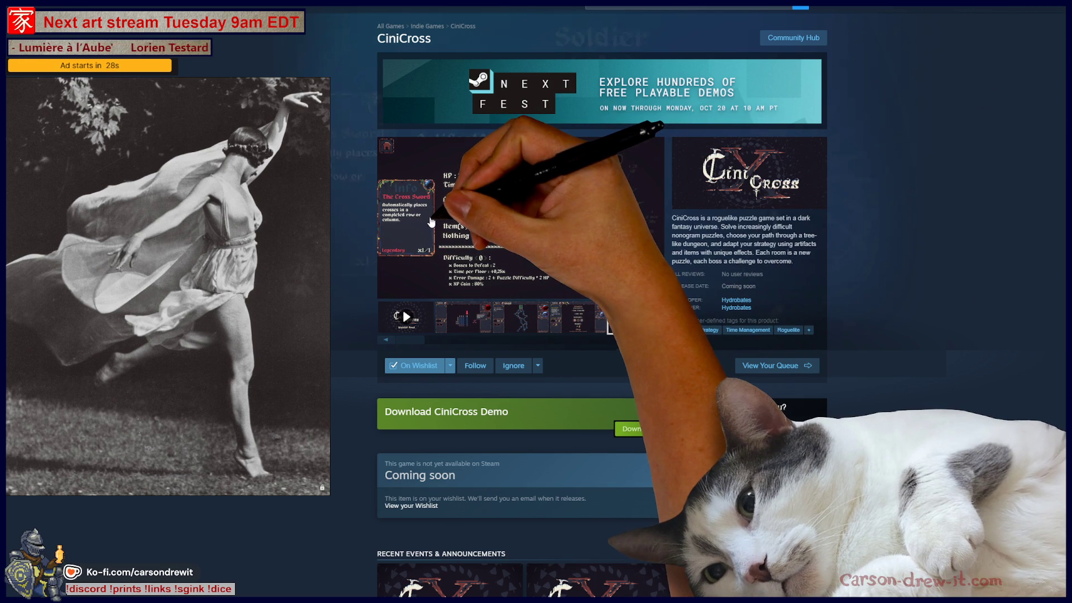
{"action": "left_click", "coordinate": [431, 223]}
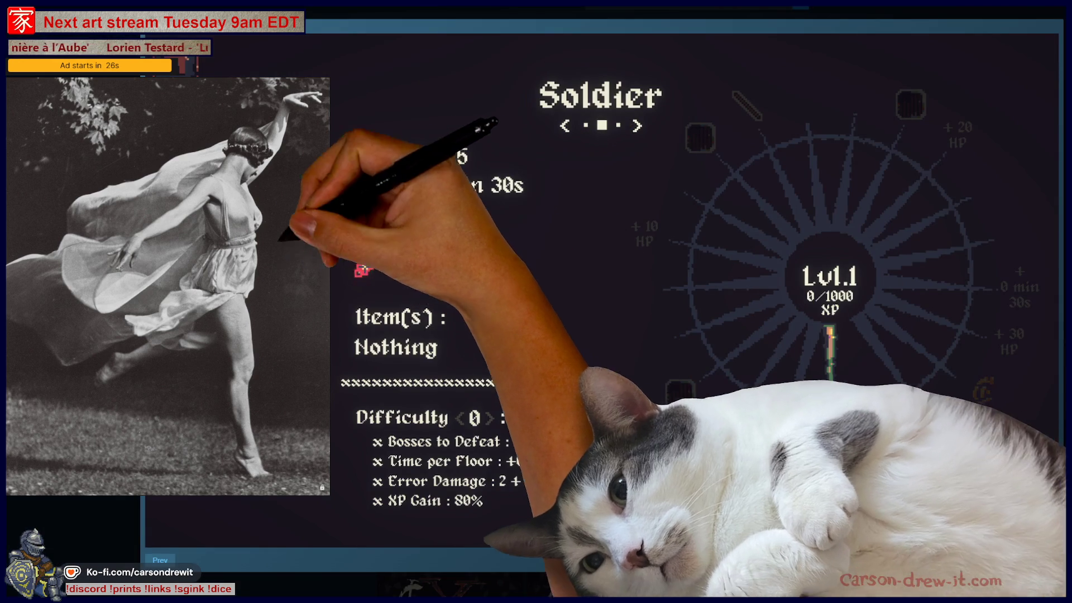
{"action": "left_click", "coordinate": [706, 173]}
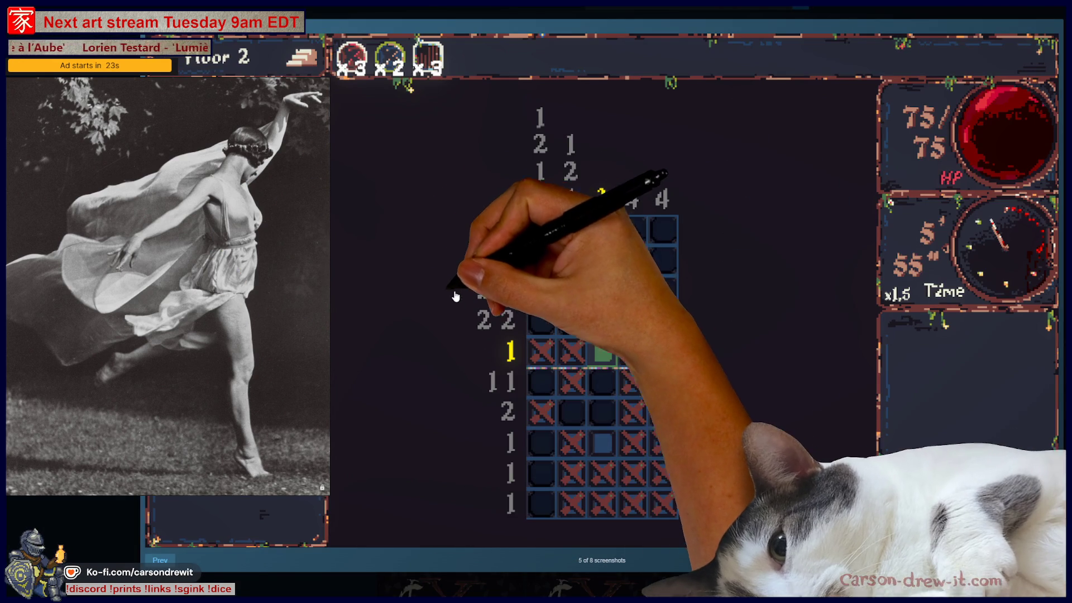
{"action": "key", "text": "Escape"}
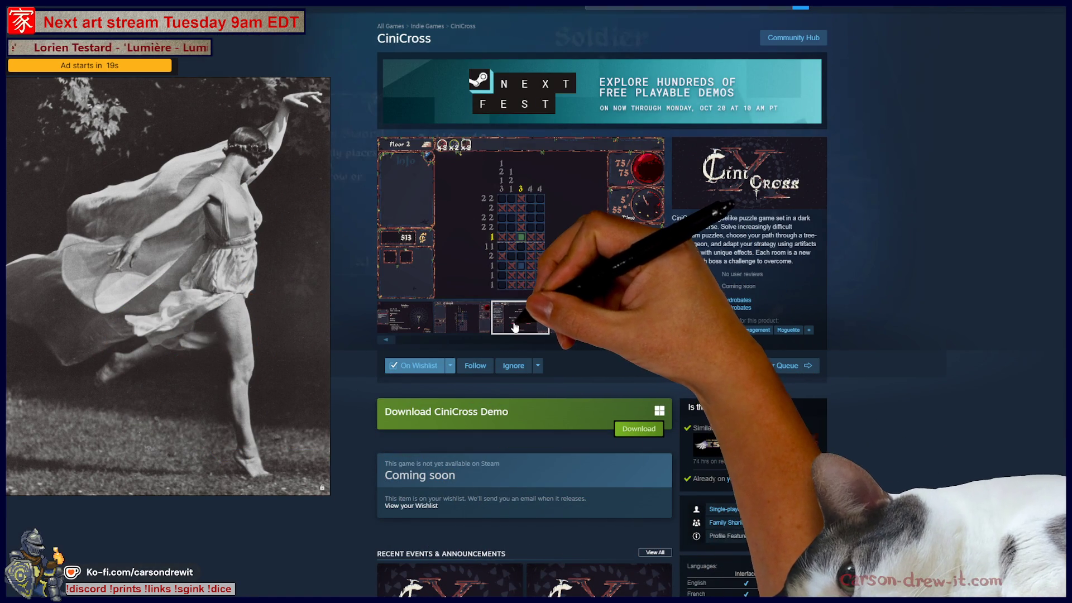
{"action": "left_click", "coordinate": [514, 328]}
{"action": "left_click", "coordinate": [578, 328]}
{"action": "left_click", "coordinate": [623, 329]}
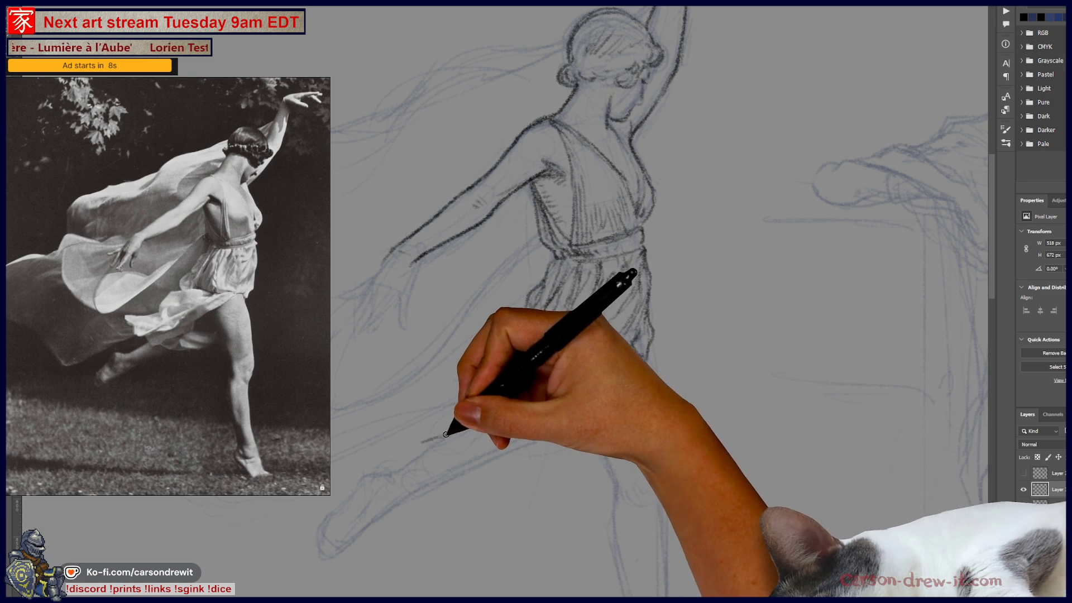
Step: Add pencil strokes to the dancer's legs
{"action": "mouse_move", "coordinate": [455, 436]}
{"action": "left_mouse_down"}
{"action": "mouse_move", "coordinate": [471, 432]}
{"action": "mouse_move", "coordinate": [450, 438]}
{"action": "left_mouse_up"}
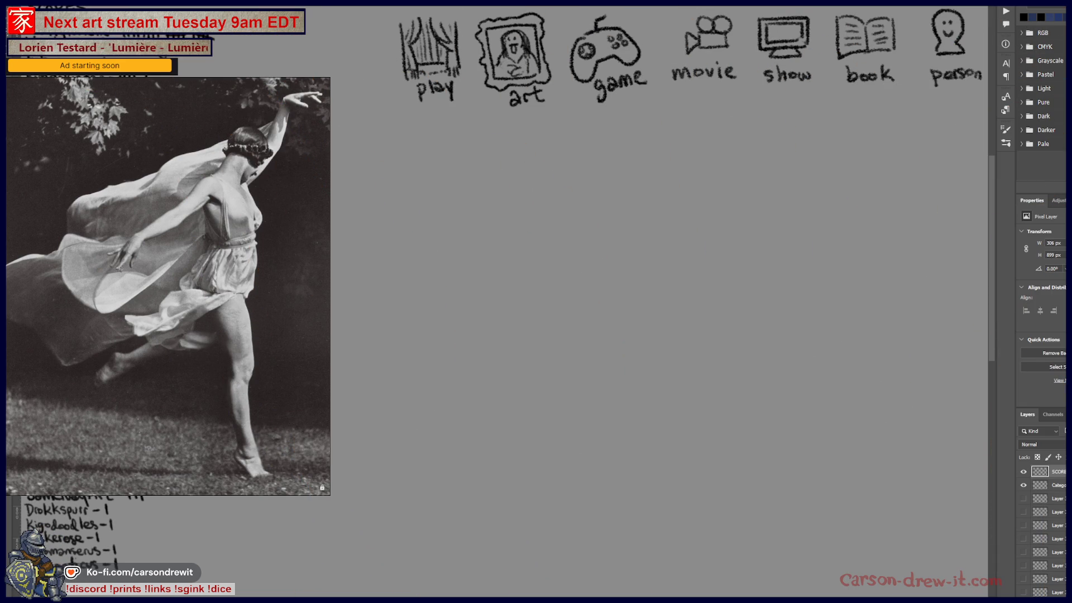
Step: Pan across the category icons to the archer clue, extend the stick figure, and hide its layer
{"action": "mouse_move", "coordinate": [737, 292]}
{"action": "left_mouse_down"}
{"action": "mouse_move", "coordinate": [603, 297]}
{"action": "mouse_move", "coordinate": [596, 309]}
{"action": "mouse_move", "coordinate": [678, 289]}
{"action": "mouse_move", "coordinate": [647, 308]}
{"action": "left_mouse_up"}
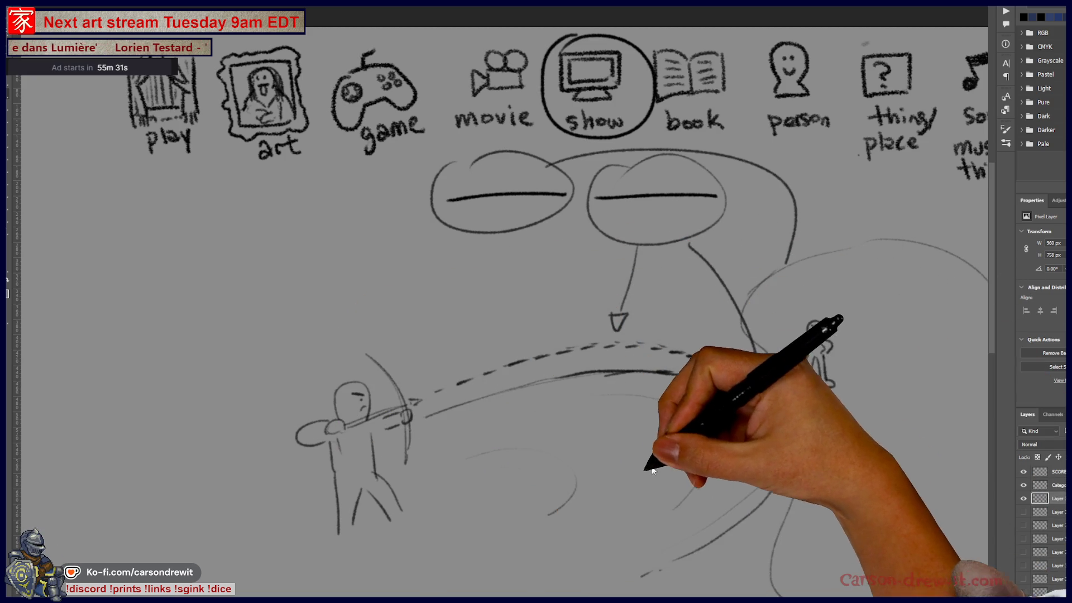
{"action": "left_click_drag", "start_coordinate": [707, 454], "coordinate": [564, 395]}
{"action": "left_click_drag", "start_coordinate": [642, 285], "coordinate": [659, 334]}
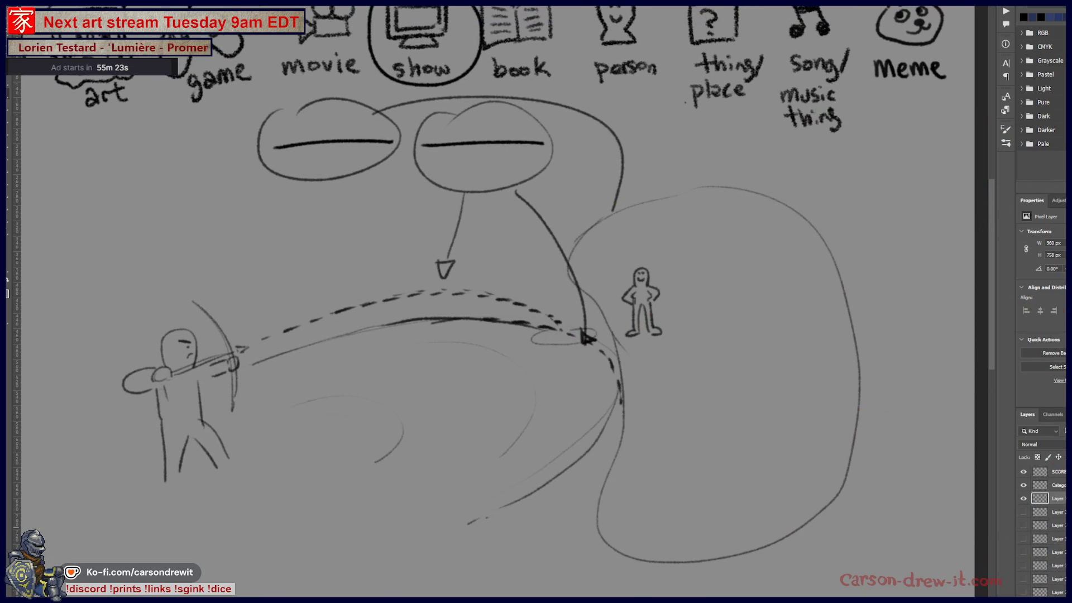
{"action": "left_click", "coordinate": [1025, 518]}
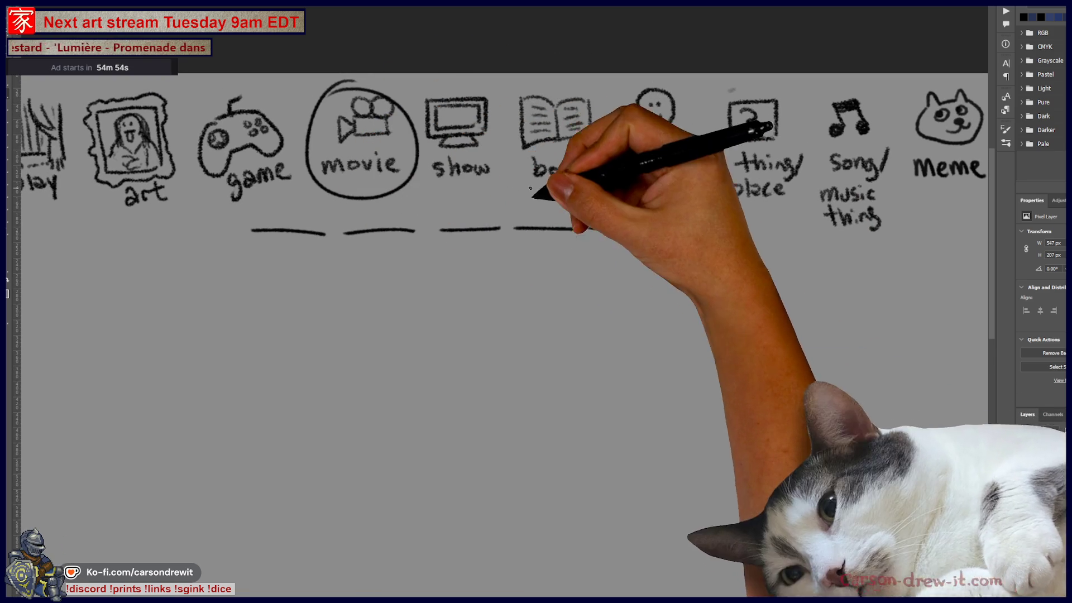
Step: Frame the blank area below the categories and draw a tired head with forehead wrinkles
{"action": "left_click_drag", "start_coordinate": [633, 223], "coordinate": [684, 166]}
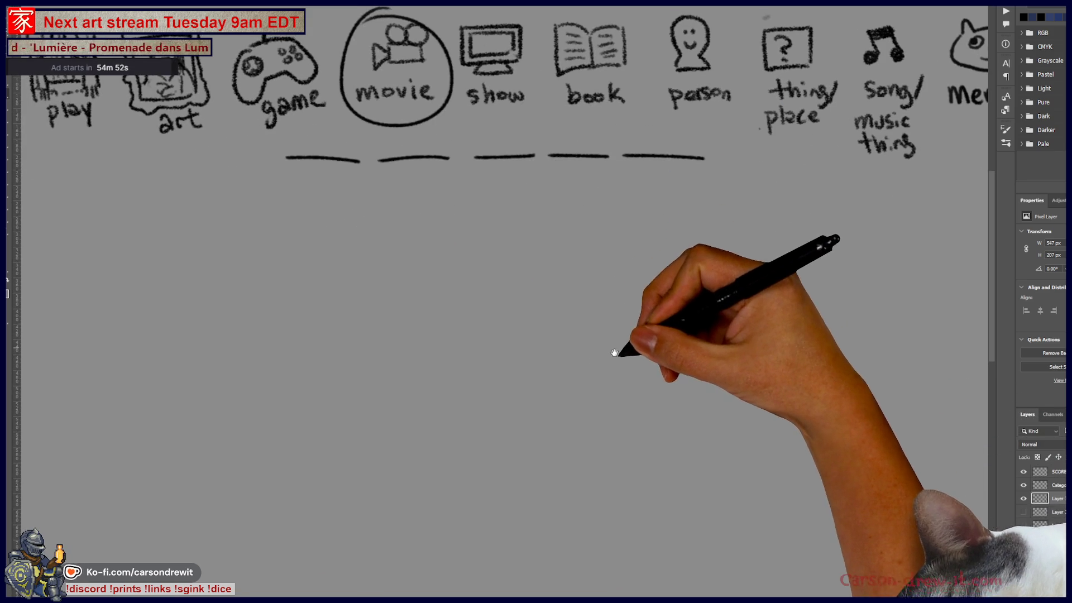
{"action": "left_click_drag", "start_coordinate": [564, 344], "coordinate": [578, 307]}
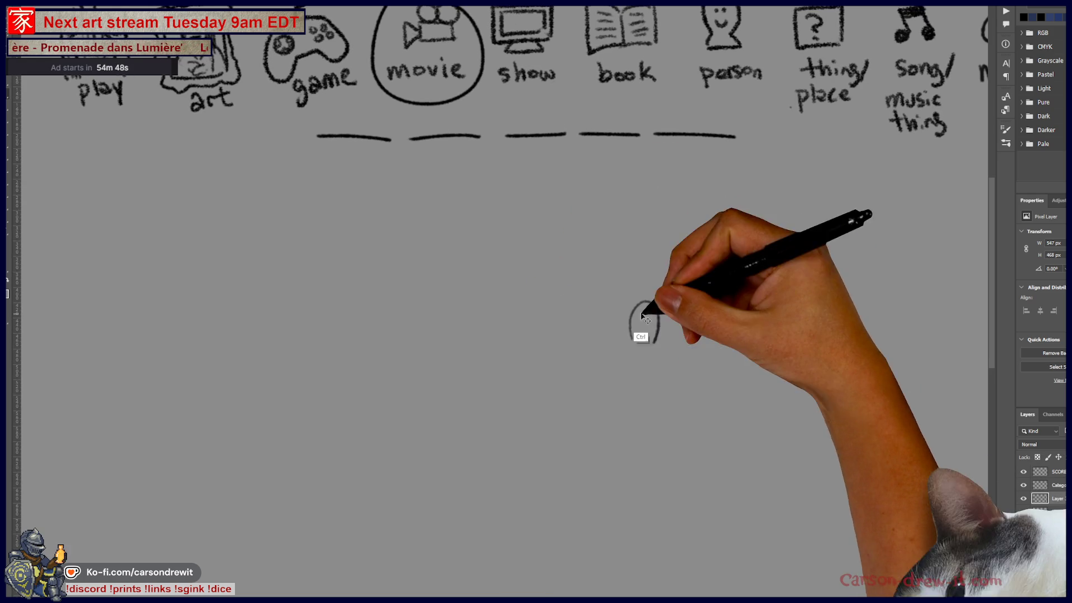
{"action": "left_click_drag", "start_coordinate": [345, 363], "coordinate": [382, 368]}
{"action": "mouse_move", "coordinate": [349, 333]}
{"action": "left_mouse_down"}
{"action": "mouse_move", "coordinate": [367, 330]}
{"action": "mouse_move", "coordinate": [363, 339]}
{"action": "left_mouse_up"}
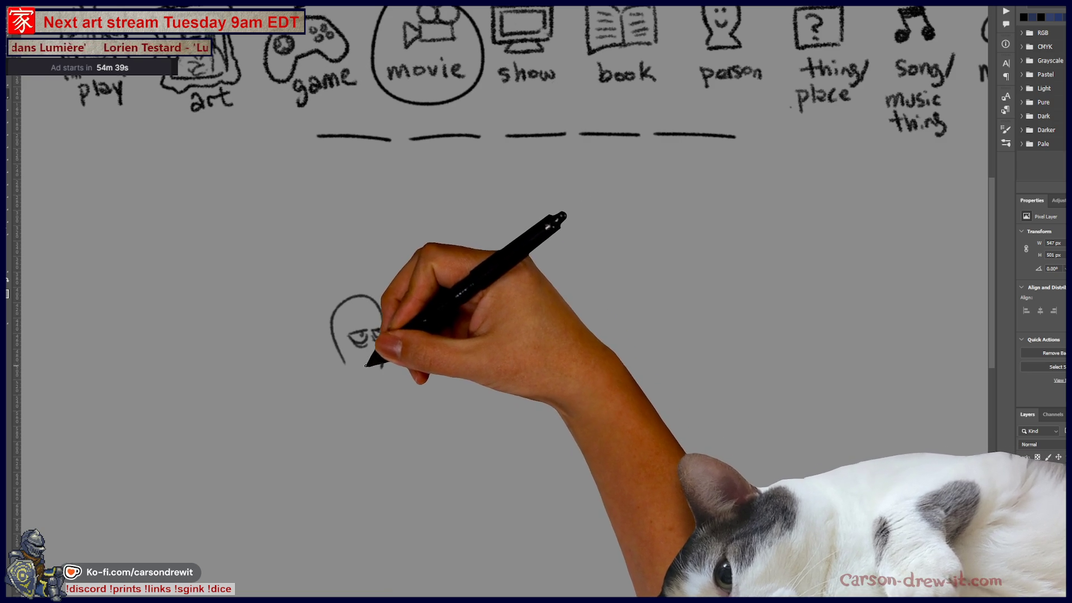
{"action": "left_click_drag", "start_coordinate": [337, 314], "coordinate": [354, 307]}
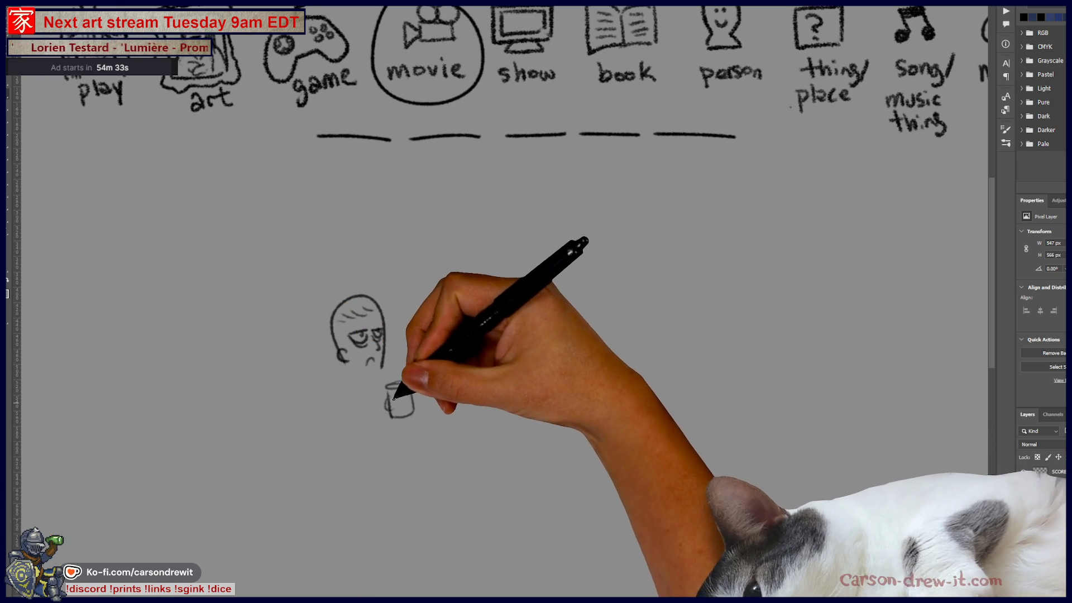
Step: Add the arm, a steaming mug, a teapot pouring into it, and a small cup below
{"action": "mouse_move", "coordinate": [346, 391]}
{"action": "left_mouse_down"}
{"action": "mouse_move", "coordinate": [348, 426]}
{"action": "mouse_move", "coordinate": [397, 401]}
{"action": "left_mouse_up"}
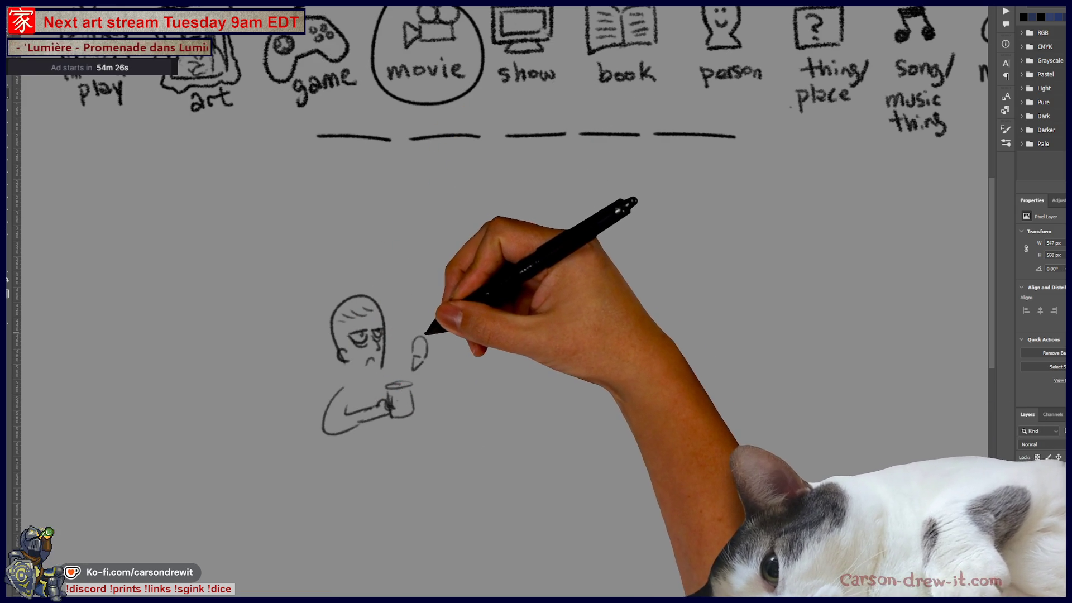
{"action": "mouse_move", "coordinate": [426, 324]}
{"action": "left_mouse_down"}
{"action": "mouse_move", "coordinate": [450, 307]}
{"action": "mouse_move", "coordinate": [453, 322]}
{"action": "left_mouse_up"}
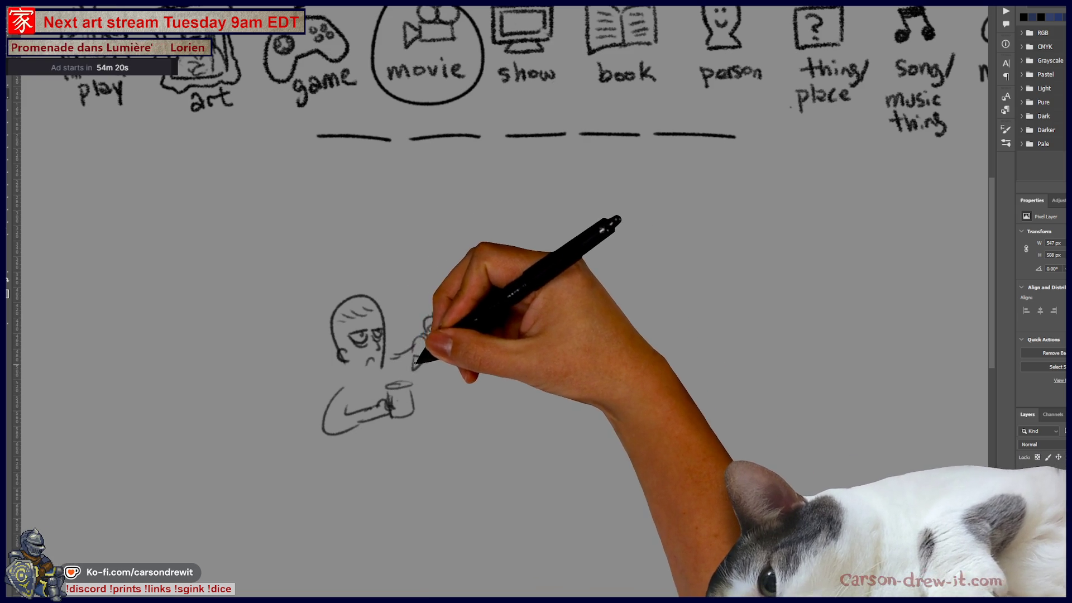
{"action": "mouse_move", "coordinate": [412, 382]}
{"action": "left_mouse_down"}
{"action": "mouse_move", "coordinate": [443, 331]}
{"action": "mouse_move", "coordinate": [474, 352]}
{"action": "mouse_move", "coordinate": [462, 354]}
{"action": "left_mouse_up"}
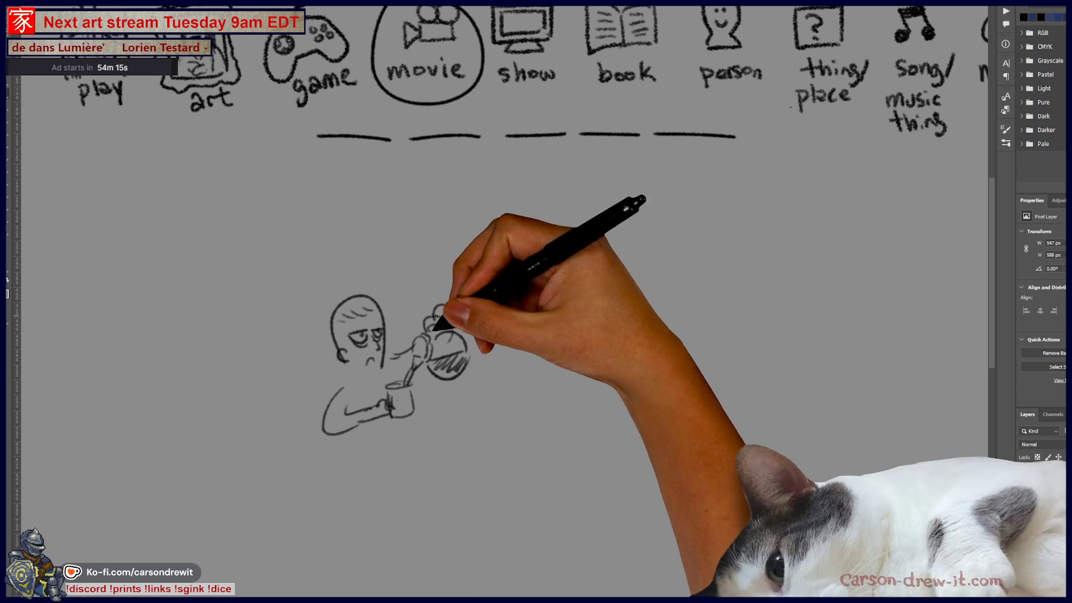
{"action": "mouse_move", "coordinate": [392, 489]}
{"action": "left_mouse_down"}
{"action": "mouse_move", "coordinate": [363, 491]}
{"action": "mouse_move", "coordinate": [363, 505]}
{"action": "mouse_move", "coordinate": [330, 502]}
{"action": "mouse_move", "coordinate": [352, 495]}
{"action": "mouse_move", "coordinate": [347, 503]}
{"action": "mouse_move", "coordinate": [311, 478]}
{"action": "mouse_move", "coordinate": [330, 467]}
{"action": "mouse_move", "coordinate": [283, 512]}
{"action": "mouse_move", "coordinate": [335, 512]}
{"action": "mouse_move", "coordinate": [339, 490]}
{"action": "mouse_move", "coordinate": [364, 474]}
{"action": "mouse_move", "coordinate": [351, 486]}
{"action": "mouse_move", "coordinate": [351, 467]}
{"action": "mouse_move", "coordinate": [371, 467]}
{"action": "mouse_move", "coordinate": [354, 491]}
{"action": "left_mouse_up"}
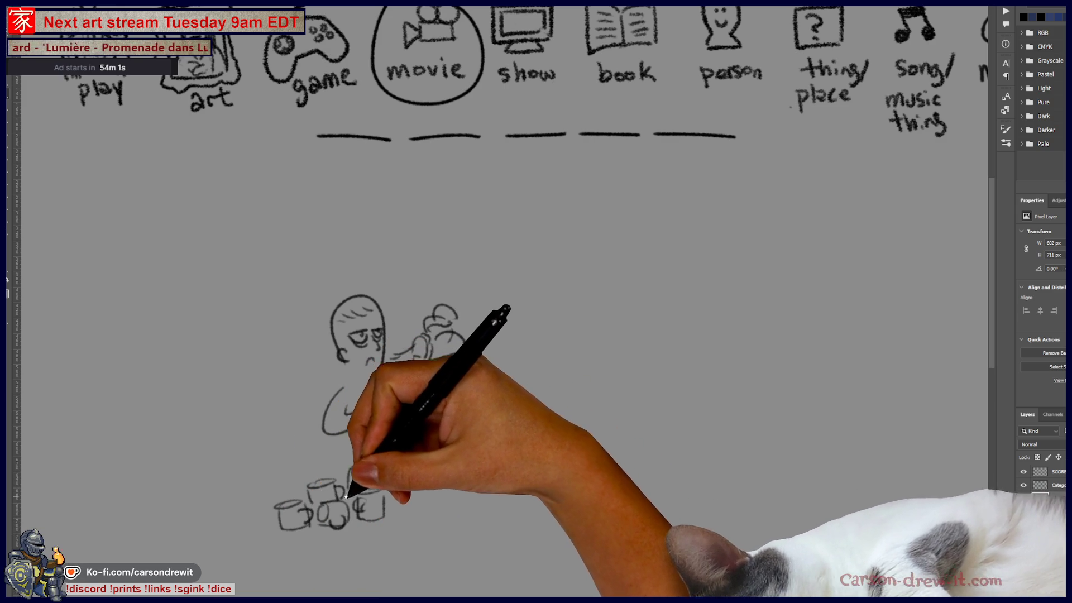
Step: Draw a clock with an hour hand above the coffee drinker, a curved line behind him, and begin a horned head
{"action": "mouse_move", "coordinate": [546, 229]}
{"action": "left_mouse_down"}
{"action": "mouse_move", "coordinate": [577, 206]}
{"action": "mouse_move", "coordinate": [531, 227]}
{"action": "mouse_move", "coordinate": [598, 270]}
{"action": "mouse_move", "coordinate": [533, 259]}
{"action": "mouse_move", "coordinate": [610, 223]}
{"action": "mouse_move", "coordinate": [568, 240]}
{"action": "mouse_move", "coordinate": [565, 221]}
{"action": "mouse_move", "coordinate": [586, 231]}
{"action": "left_mouse_up"}
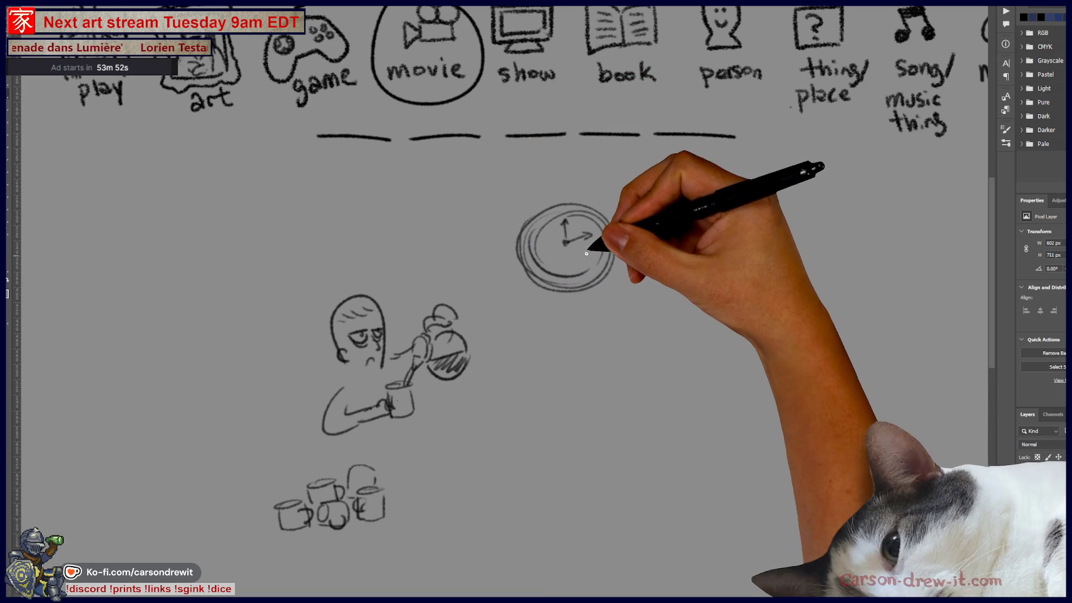
{"action": "left_click_drag", "start_coordinate": [566, 243], "coordinate": [581, 237]}
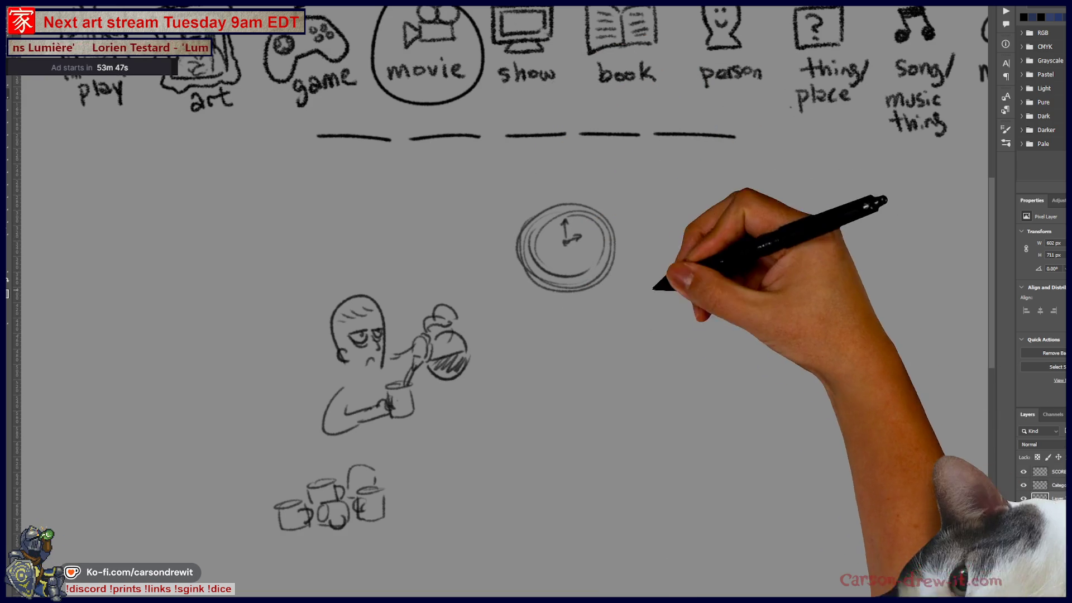
{"action": "mouse_move", "coordinate": [297, 464]}
{"action": "left_mouse_down"}
{"action": "mouse_move", "coordinate": [277, 413]}
{"action": "mouse_move", "coordinate": [407, 443]}
{"action": "mouse_move", "coordinate": [378, 450]}
{"action": "mouse_move", "coordinate": [462, 414]}
{"action": "mouse_move", "coordinate": [435, 415]}
{"action": "mouse_move", "coordinate": [443, 407]}
{"action": "mouse_move", "coordinate": [402, 436]}
{"action": "mouse_move", "coordinate": [450, 455]}
{"action": "mouse_move", "coordinate": [466, 498]}
{"action": "mouse_move", "coordinate": [485, 490]}
{"action": "left_mouse_up"}
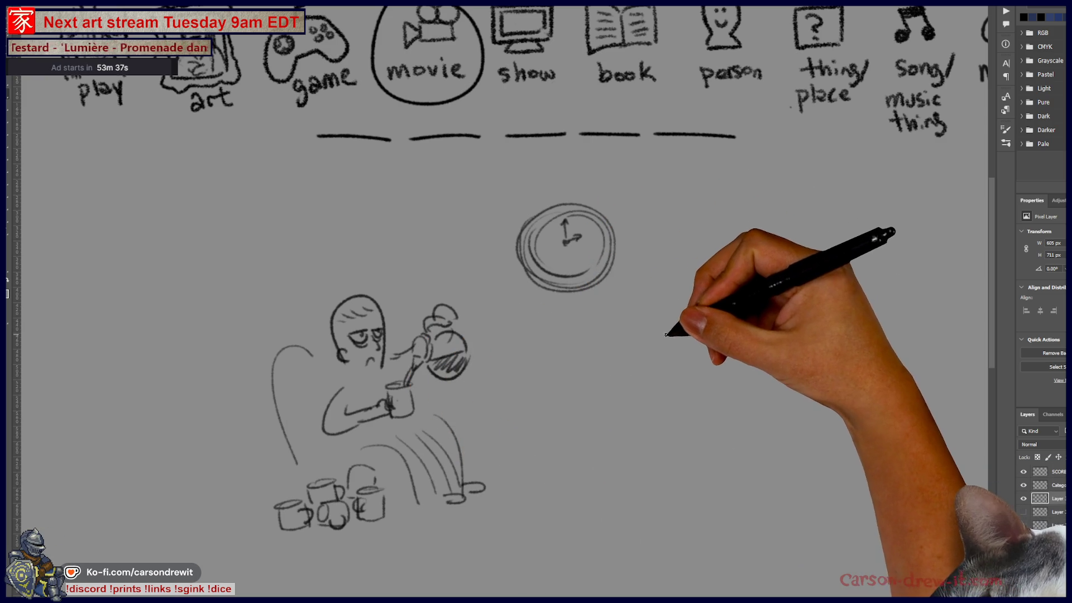
{"action": "left_click_drag", "start_coordinate": [701, 322], "coordinate": [739, 311]}
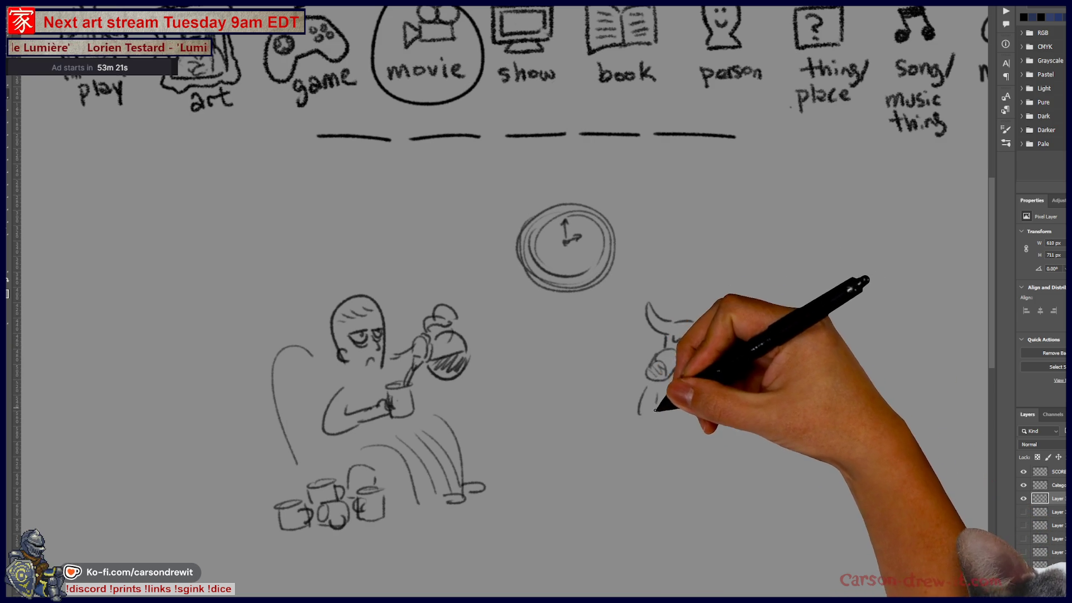
Step: Sketch the horned creature's horn, body and legs, plus the armchair's left side
{"action": "left_click_drag", "start_coordinate": [705, 322], "coordinate": [737, 310]}
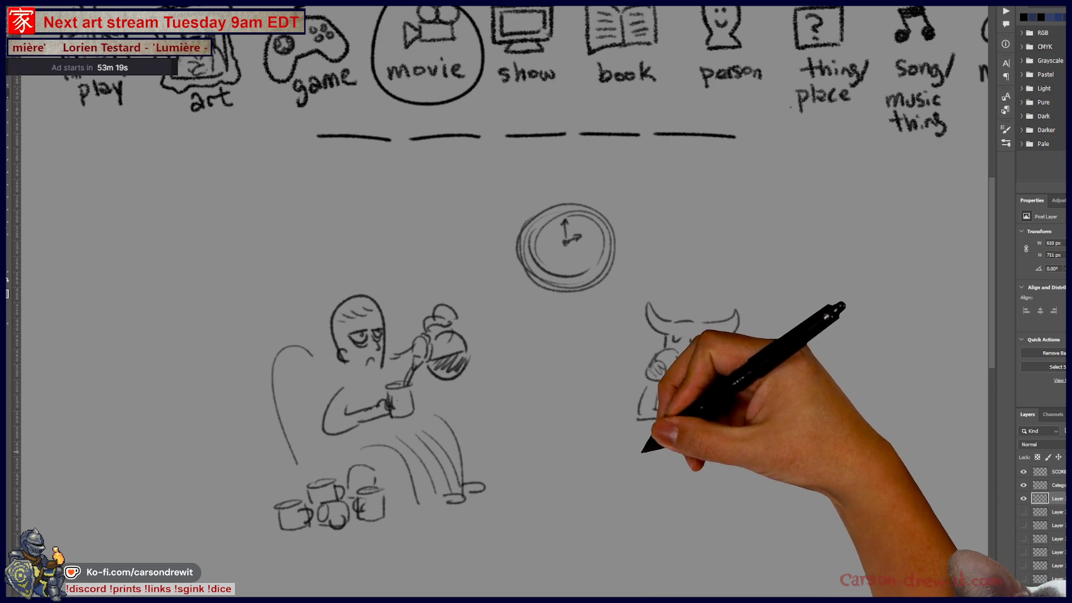
{"action": "mouse_move", "coordinate": [642, 411]}
{"action": "left_mouse_down"}
{"action": "mouse_move", "coordinate": [618, 472]}
{"action": "mouse_move", "coordinate": [629, 477]}
{"action": "left_mouse_up"}
{"action": "left_click_drag", "start_coordinate": [680, 431], "coordinate": [648, 483]}
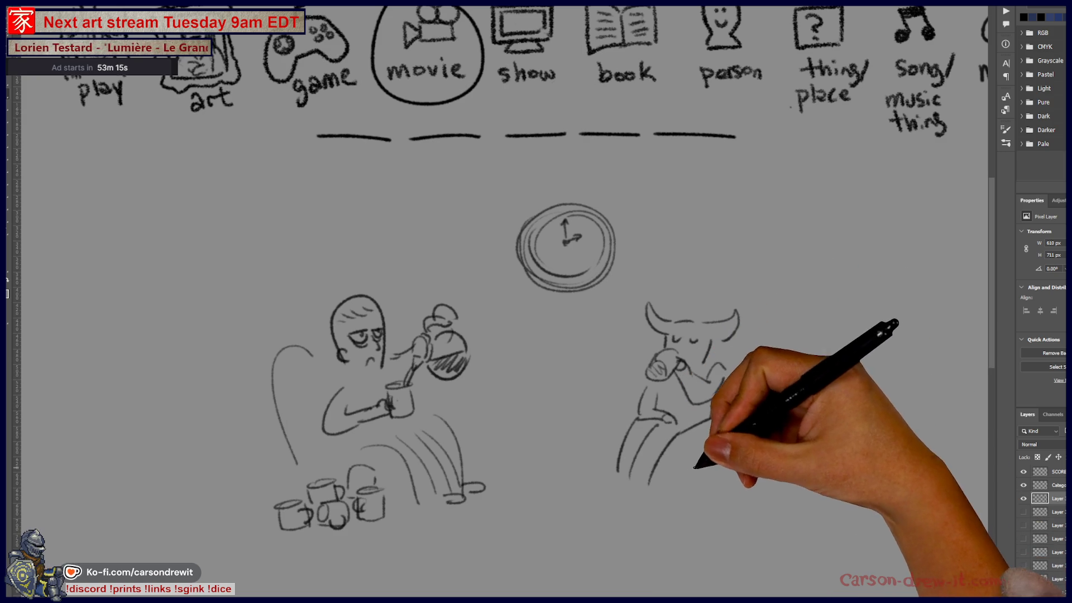
{"action": "left_click_drag", "start_coordinate": [697, 431], "coordinate": [675, 481]}
{"action": "left_click_drag", "start_coordinate": [741, 450], "coordinate": [743, 456]}
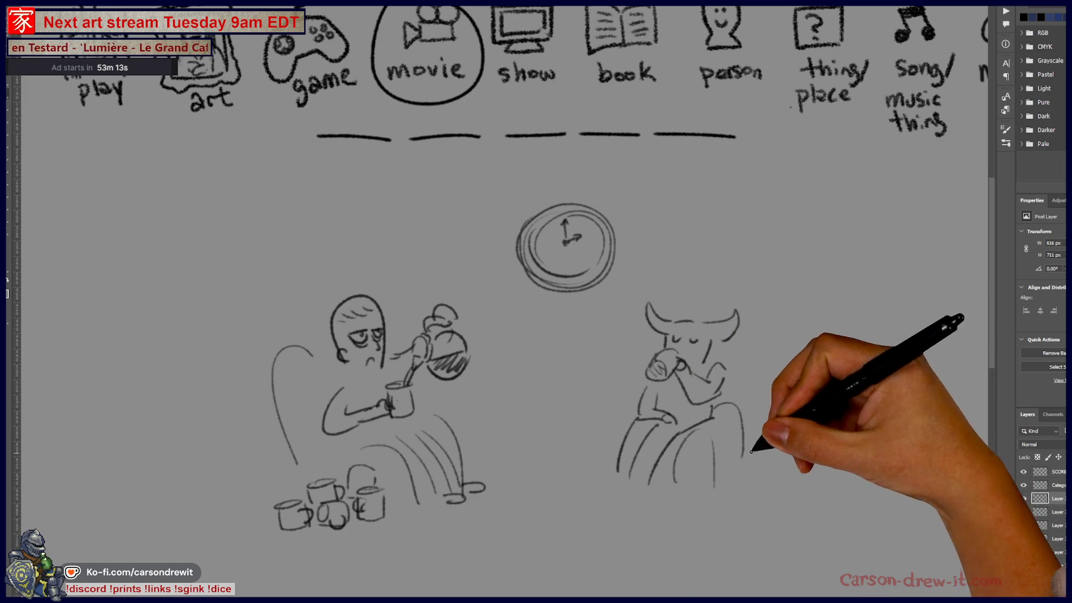
{"action": "left_click_drag", "start_coordinate": [596, 469], "coordinate": [628, 404]}
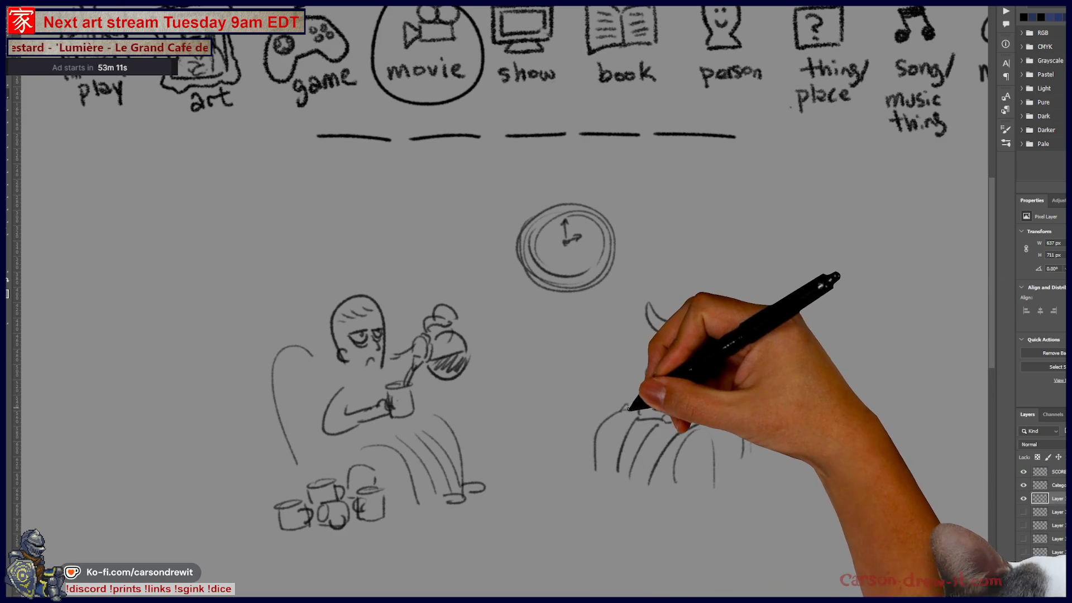
Step: Draw a window frame right of the clock with a crescent moon and stars inside
{"action": "left_click_drag", "start_coordinate": [680, 221], "coordinate": [684, 312]}
{"action": "mouse_move", "coordinate": [680, 204]}
{"action": "left_mouse_down"}
{"action": "mouse_move", "coordinate": [871, 192]}
{"action": "mouse_move", "coordinate": [887, 355]}
{"action": "mouse_move", "coordinate": [770, 373]}
{"action": "left_mouse_up"}
{"action": "left_click_drag", "start_coordinate": [840, 226], "coordinate": [852, 288]}
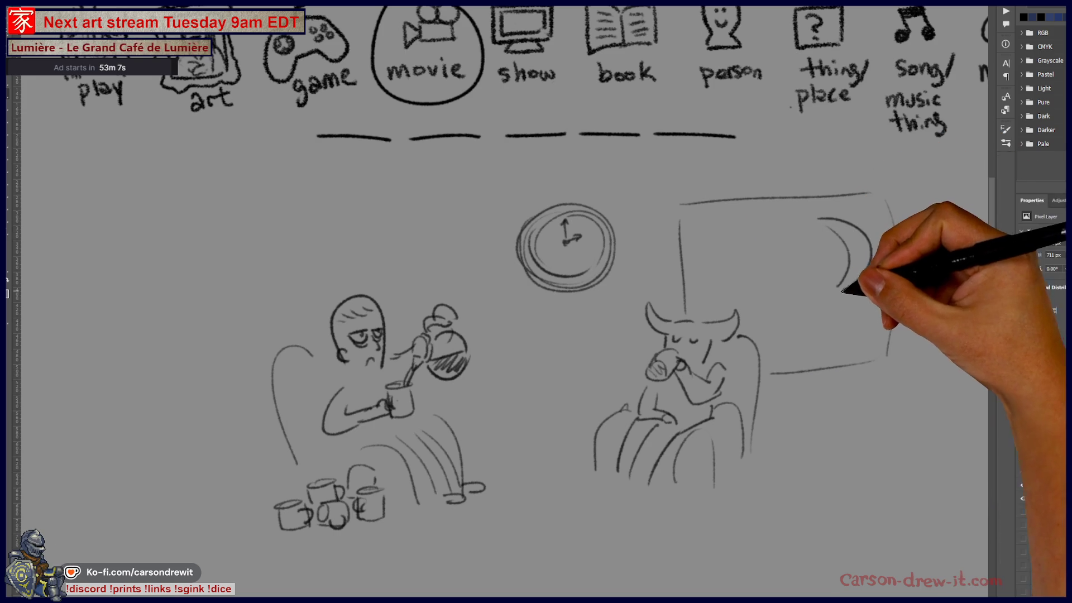
{"action": "mouse_move", "coordinate": [751, 247]}
{"action": "left_mouse_down"}
{"action": "mouse_move", "coordinate": [732, 242]}
{"action": "mouse_move", "coordinate": [751, 251]}
{"action": "left_mouse_up"}
{"action": "mouse_move", "coordinate": [835, 218]}
{"action": "left_mouse_down"}
{"action": "mouse_move", "coordinate": [843, 290]}
{"action": "mouse_move", "coordinate": [806, 321]}
{"action": "left_mouse_up"}
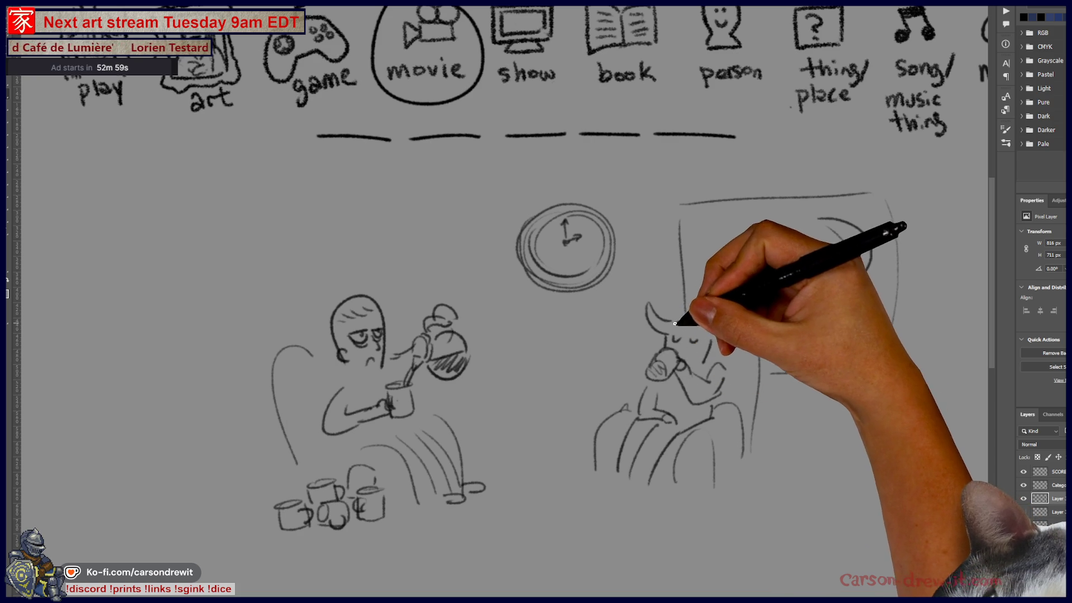
Step: Redraw the creature's horns, add the armchair's right side, a pointed tail and wings, then hide the café sketch
{"action": "key", "text": "ctrl+z"}
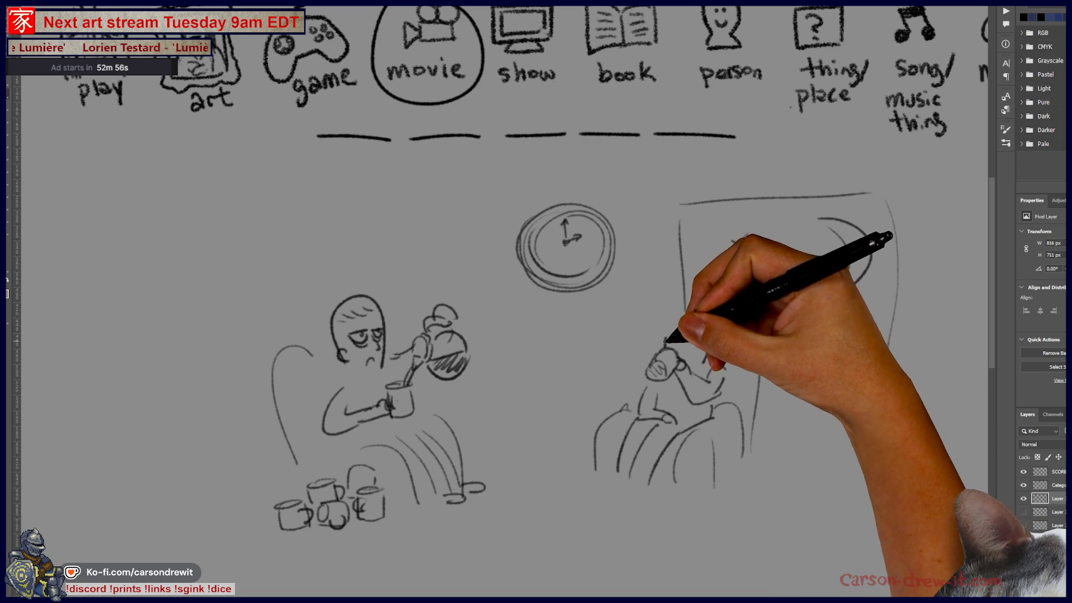
{"action": "mouse_move", "coordinate": [676, 287]}
{"action": "left_mouse_down"}
{"action": "mouse_move", "coordinate": [680, 319]}
{"action": "mouse_move", "coordinate": [727, 321]}
{"action": "left_mouse_up"}
{"action": "left_click_drag", "start_coordinate": [733, 239], "coordinate": [755, 249]}
{"action": "mouse_move", "coordinate": [820, 221]}
{"action": "left_mouse_down"}
{"action": "mouse_move", "coordinate": [843, 288]}
{"action": "mouse_move", "coordinate": [807, 317]}
{"action": "left_mouse_up"}
{"action": "mouse_move", "coordinate": [711, 417]}
{"action": "left_mouse_down"}
{"action": "mouse_move", "coordinate": [738, 465]}
{"action": "mouse_move", "coordinate": [741, 443]}
{"action": "left_mouse_up"}
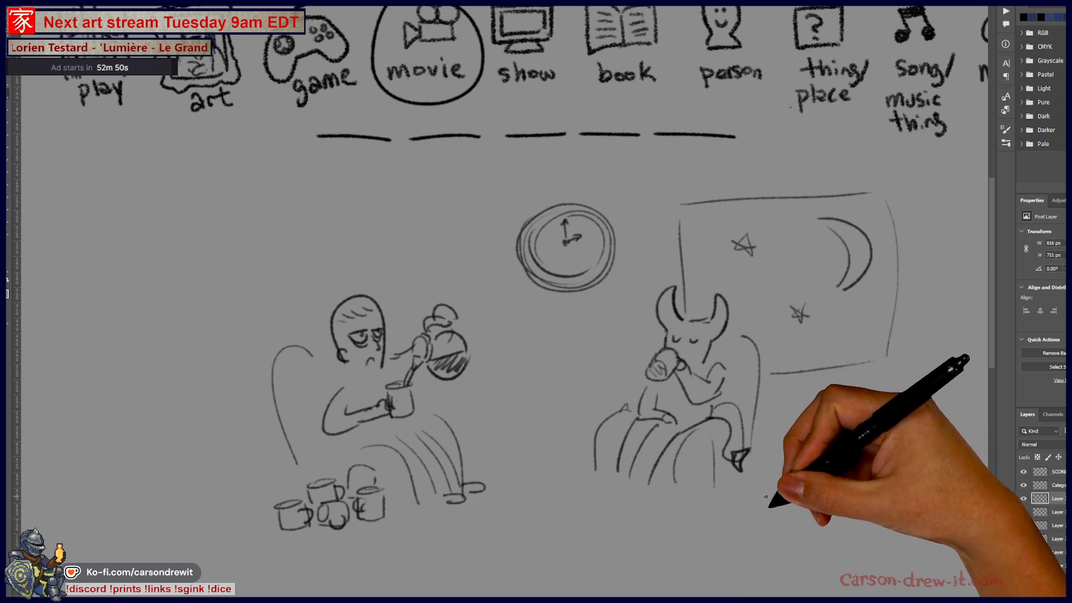
{"action": "left_click_drag", "start_coordinate": [725, 366], "coordinate": [735, 355]}
{"action": "mouse_move", "coordinate": [675, 335]}
{"action": "left_mouse_down"}
{"action": "mouse_move", "coordinate": [634, 383]}
{"action": "mouse_move", "coordinate": [626, 480]}
{"action": "left_mouse_up"}
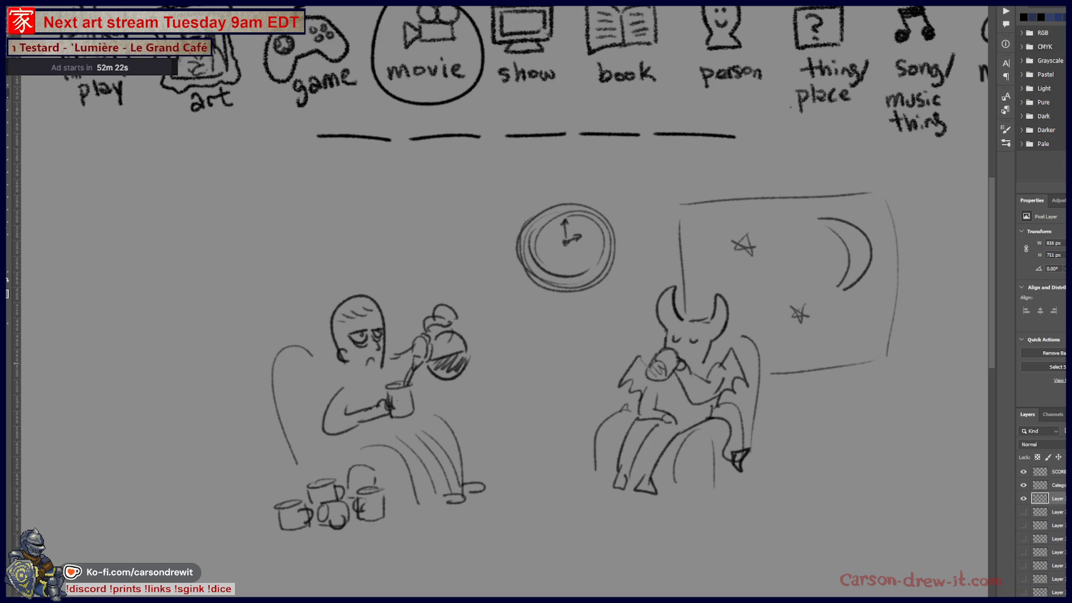
{"action": "left_click", "coordinate": [1025, 499]}
Step: Keep the archer sketch hidden, bring the category row into view, and draw an answer blank under game
{"action": "left_click", "coordinate": [1023, 513]}
{"action": "left_click", "coordinate": [1023, 514]}
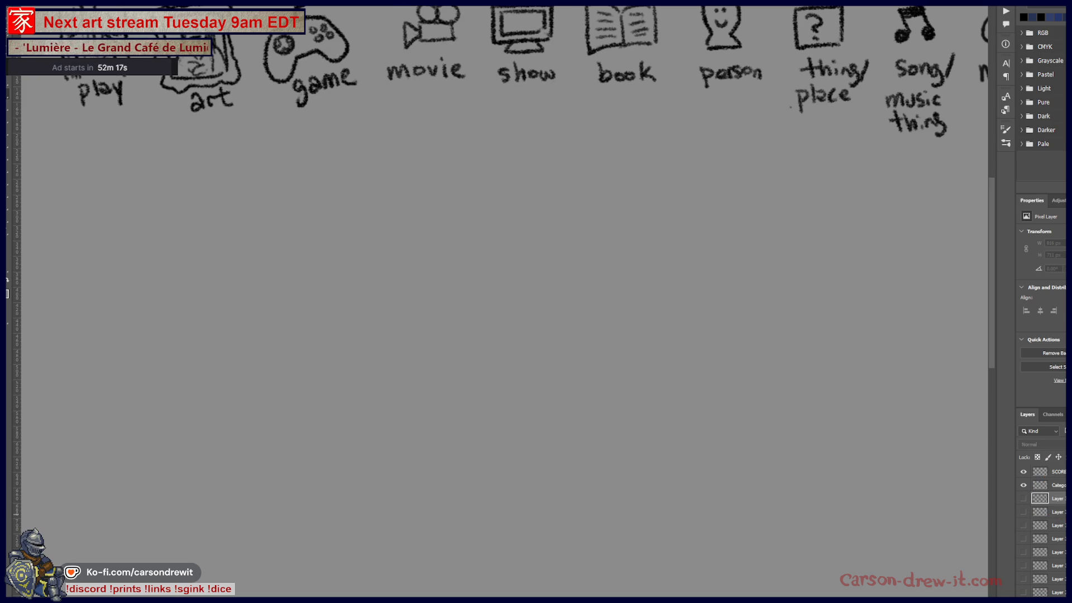
{"action": "left_click_drag", "start_coordinate": [567, 180], "coordinate": [573, 292]}
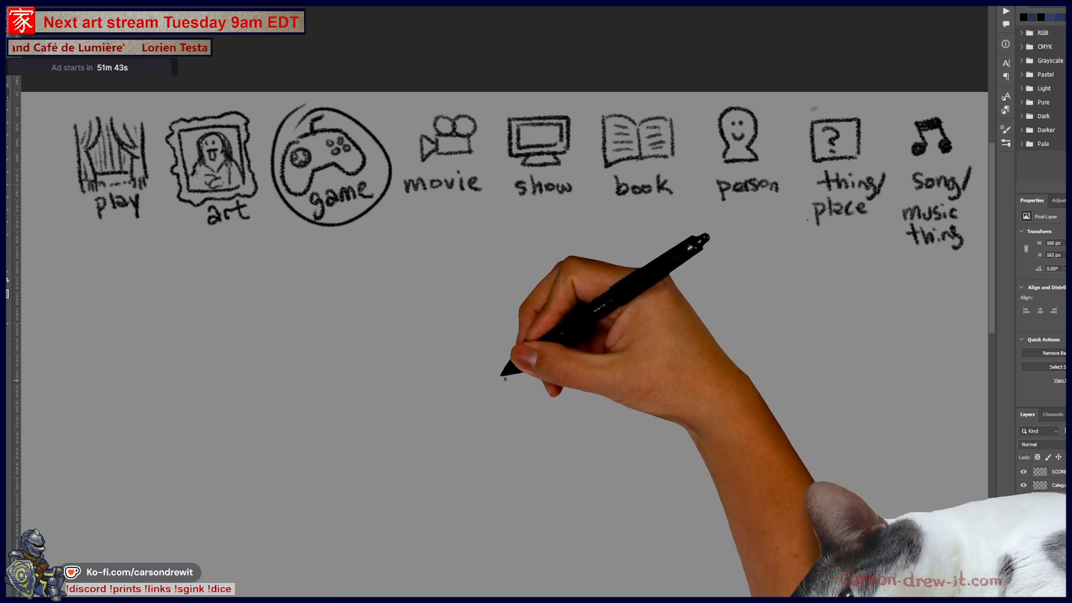
{"action": "left_click_drag", "start_coordinate": [312, 275], "coordinate": [474, 271]}
Step: Draw the bowl's elliptical rim, sides, bottom curve and foot
{"action": "mouse_move", "coordinate": [290, 388]}
{"action": "left_mouse_down"}
{"action": "mouse_move", "coordinate": [574, 450]}
{"action": "mouse_move", "coordinate": [307, 390]}
{"action": "left_mouse_up"}
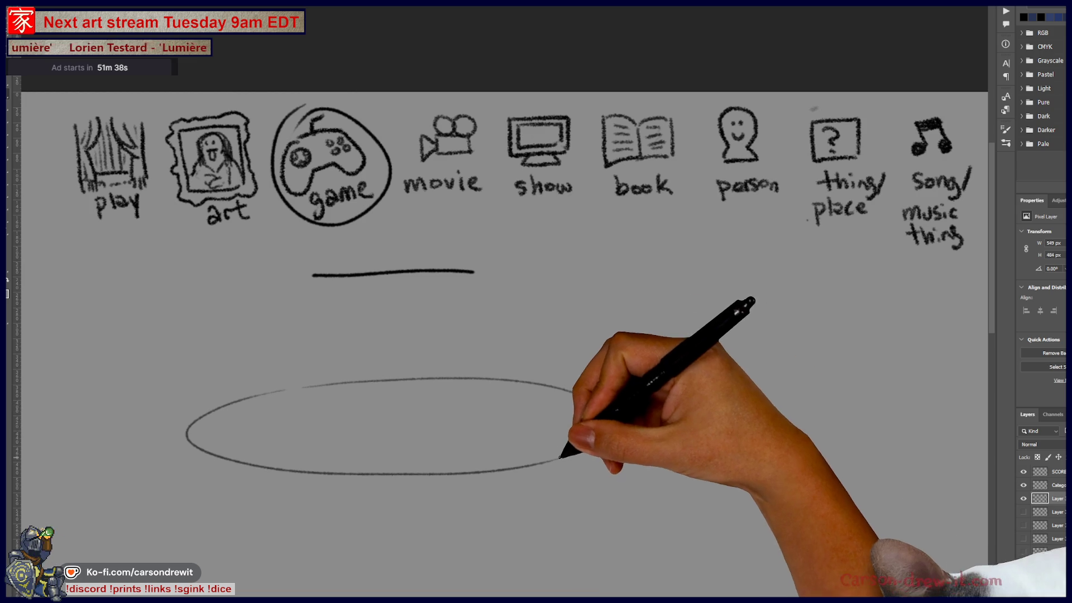
{"action": "left_click_drag", "start_coordinate": [558, 458], "coordinate": [605, 434]}
{"action": "left_click_drag", "start_coordinate": [570, 391], "coordinate": [605, 418]}
{"action": "left_click_drag", "start_coordinate": [186, 441], "coordinate": [218, 511]}
{"action": "left_click_drag", "start_coordinate": [243, 544], "coordinate": [480, 570]}
{"action": "left_click_drag", "start_coordinate": [598, 450], "coordinate": [512, 572]}
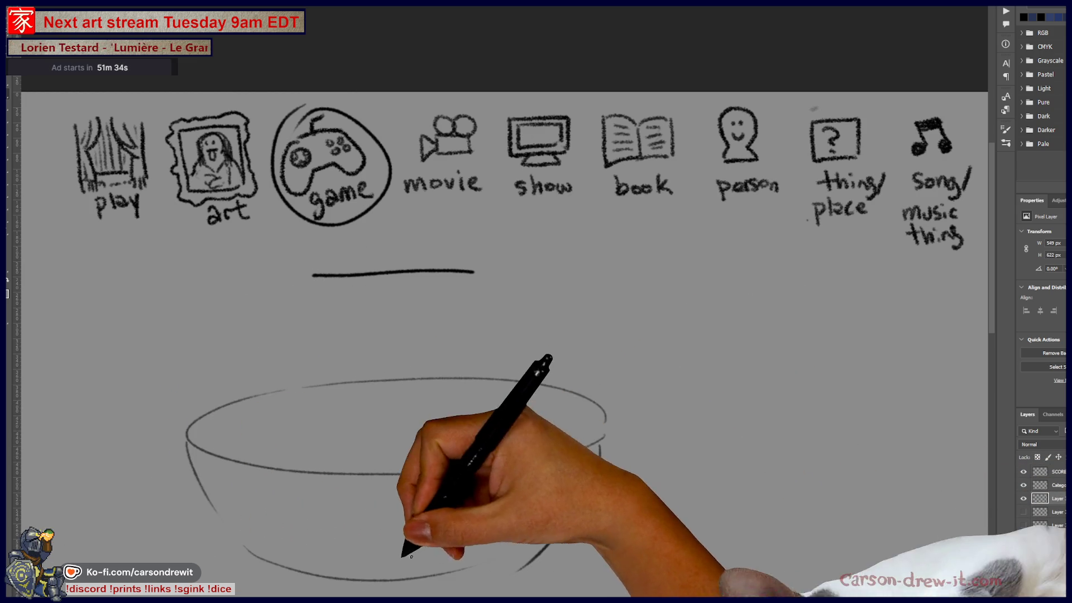
{"action": "mouse_move", "coordinate": [292, 569]}
{"action": "left_mouse_down"}
{"action": "mouse_move", "coordinate": [311, 584]}
{"action": "mouse_move", "coordinate": [505, 577]}
{"action": "left_mouse_up"}
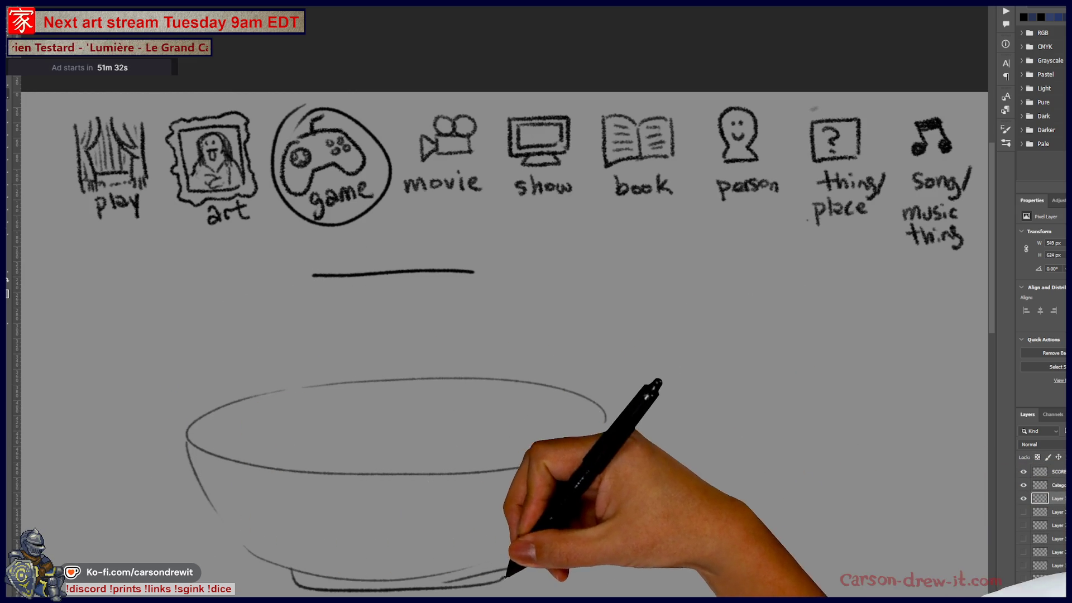
Step: Refine the bowl's right rim and add inner rim strokes and a line across it
{"action": "left_click_drag", "start_coordinate": [578, 453], "coordinate": [609, 420]}
{"action": "scroll", "coordinate": [669, 383], "scroll_direction": "down", "scroll_amount": 5}
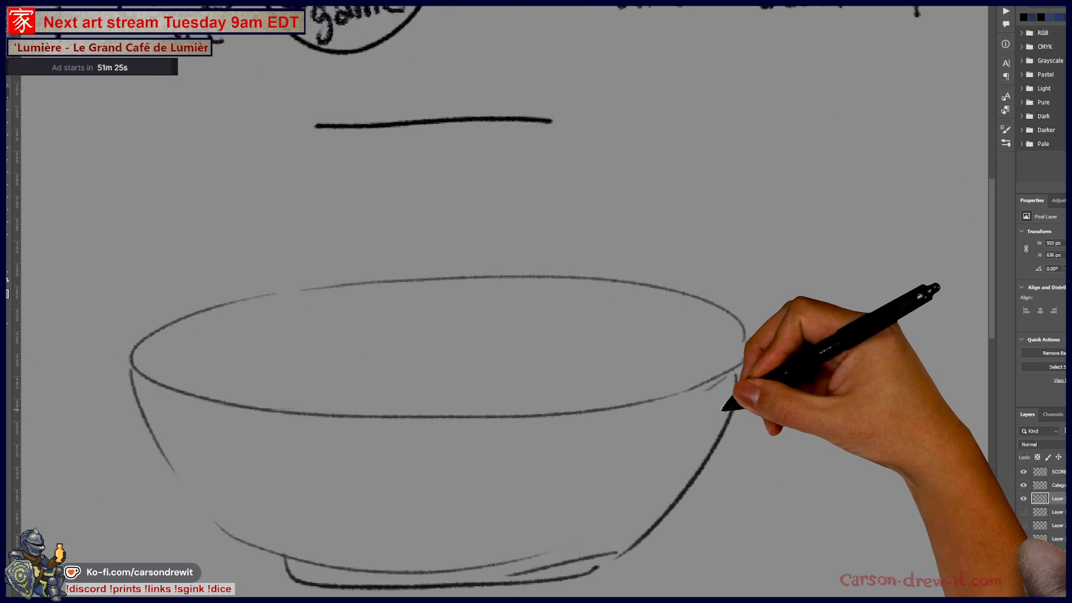
{"action": "scroll", "coordinate": [723, 409], "scroll_direction": "up", "scroll_amount": 1}
{"action": "left_click_drag", "start_coordinate": [734, 396], "coordinate": [746, 347]}
{"action": "mouse_move", "coordinate": [275, 370]}
{"action": "left_mouse_down"}
{"action": "mouse_move", "coordinate": [328, 359]}
{"action": "mouse_move", "coordinate": [335, 378]}
{"action": "mouse_move", "coordinate": [324, 385]}
{"action": "left_mouse_up"}
{"action": "left_click_drag", "start_coordinate": [452, 438], "coordinate": [692, 419]}
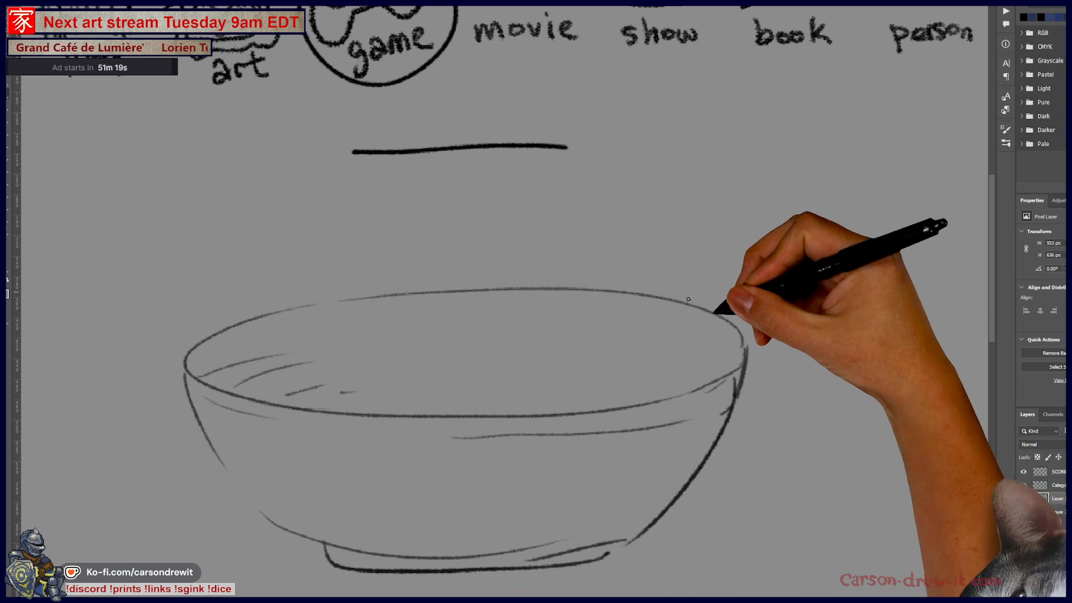
Step: Draw a ball on the bowl's right rim with motion marks, undoing the last stroke
{"action": "left_click_drag", "start_coordinate": [734, 298], "coordinate": [784, 334]}
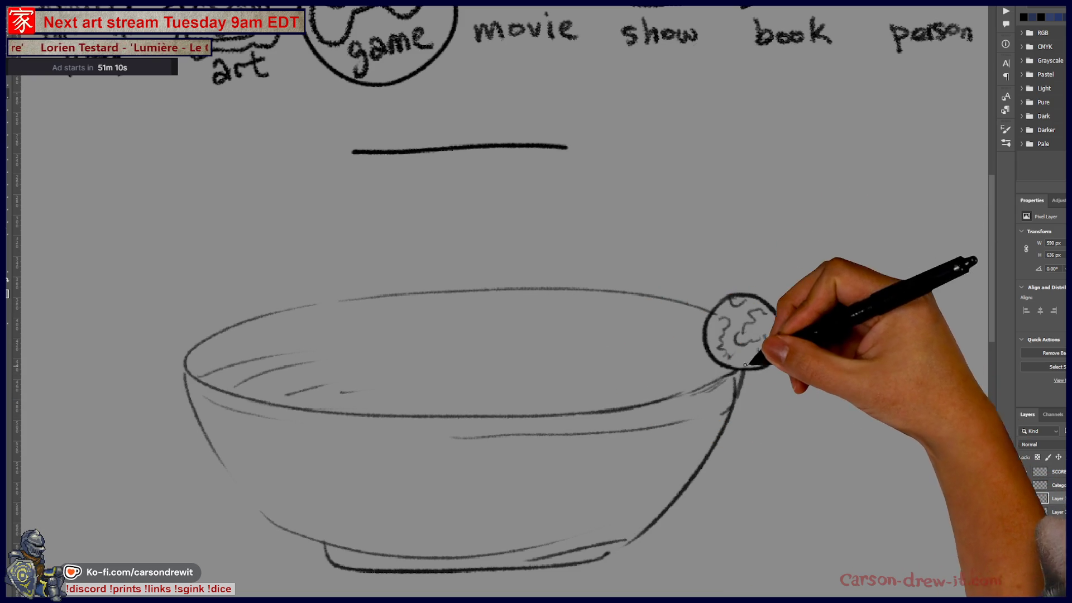
{"action": "left_click_drag", "start_coordinate": [720, 288], "coordinate": [792, 306]}
{"action": "left_click_drag", "start_coordinate": [782, 301], "coordinate": [787, 310]}
{"action": "left_click_drag", "start_coordinate": [692, 334], "coordinate": [693, 344]}
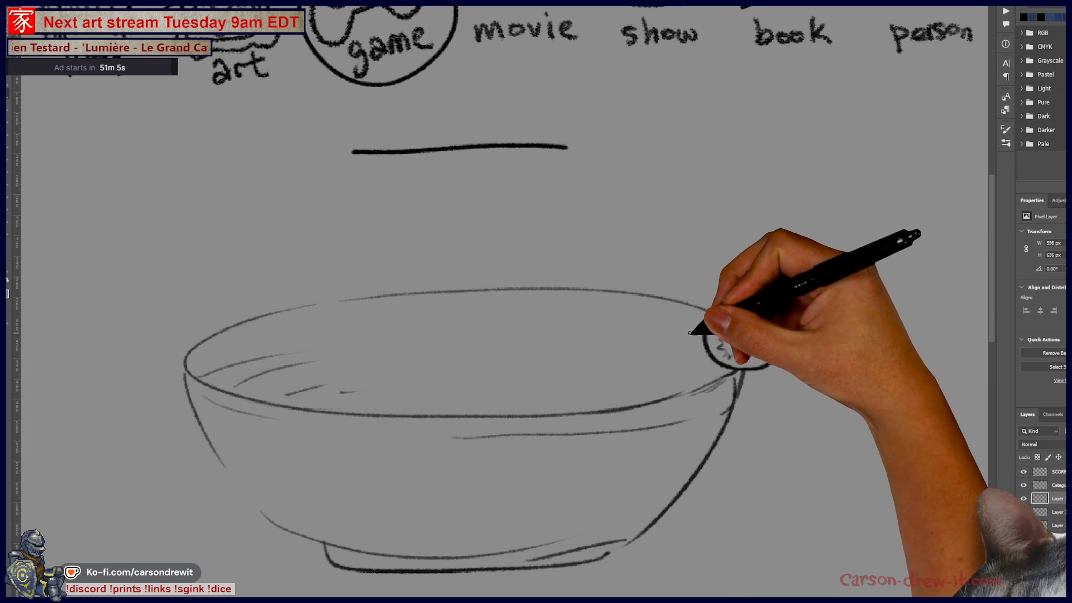
{"action": "key", "text": "ctrl+z"}
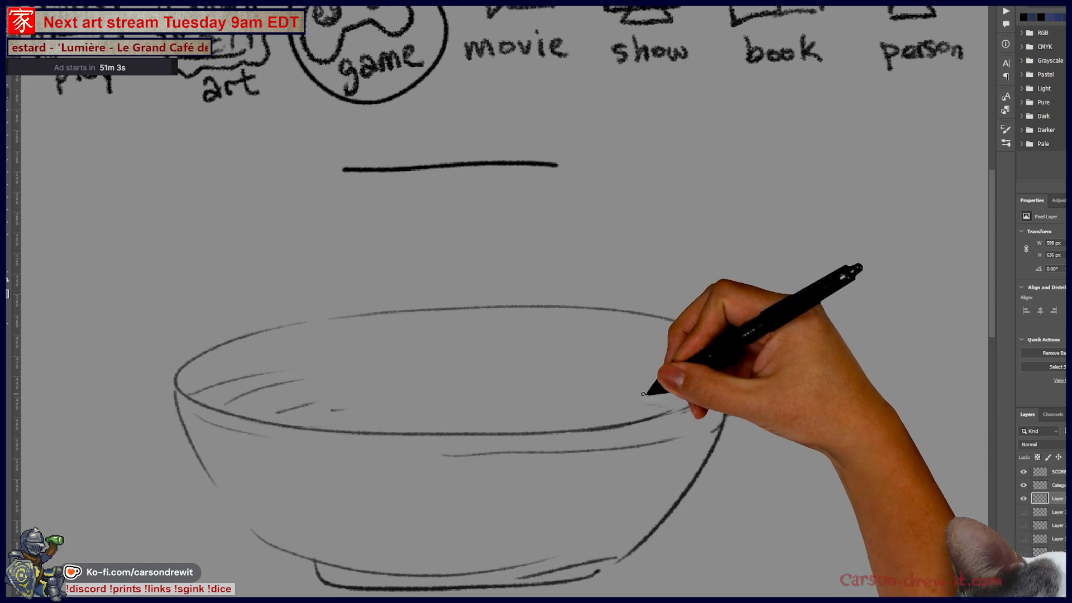
Step: Add two eyes with arrowed curves looping down to the bowl and ball
{"action": "mouse_move", "coordinate": [371, 131]}
{"action": "left_mouse_down"}
{"action": "mouse_move", "coordinate": [353, 211]}
{"action": "mouse_move", "coordinate": [359, 304]}
{"action": "left_mouse_up"}
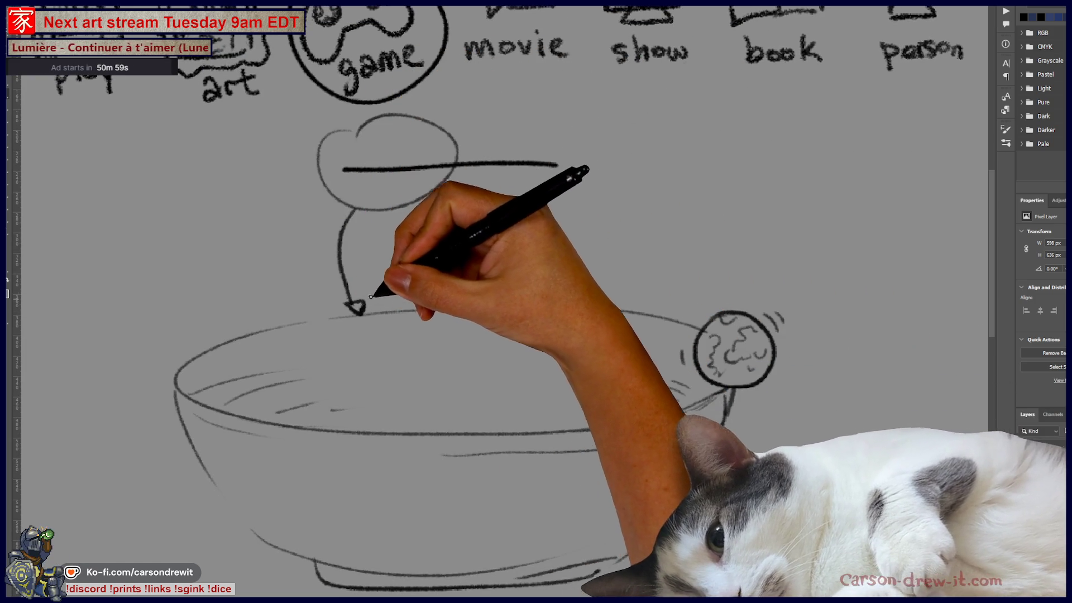
{"action": "mouse_move", "coordinate": [328, 184]}
{"action": "left_mouse_down"}
{"action": "mouse_move", "coordinate": [228, 328]}
{"action": "mouse_move", "coordinate": [230, 343]}
{"action": "mouse_move", "coordinate": [262, 335]}
{"action": "left_mouse_up"}
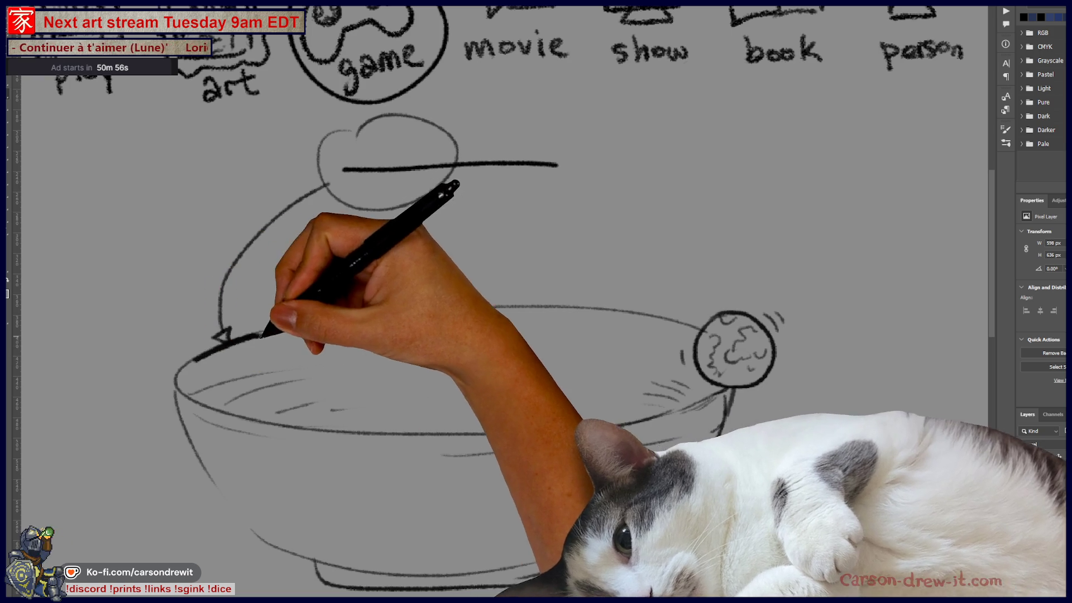
{"action": "mouse_move", "coordinate": [478, 124]}
{"action": "left_mouse_down"}
{"action": "mouse_move", "coordinate": [575, 151]}
{"action": "mouse_move", "coordinate": [752, 289]}
{"action": "mouse_move", "coordinate": [743, 305]}
{"action": "left_mouse_up"}
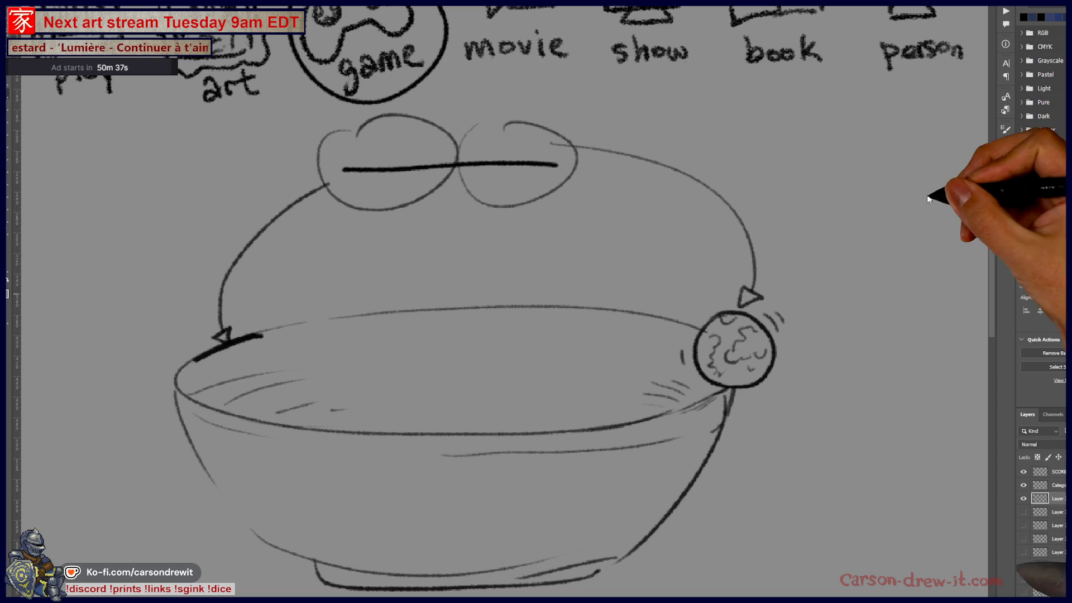
Step: Hide the bowl drawing and write 'SquattingCat - 1' at the bottom of the scoreboard
{"action": "left_click", "coordinate": [1023, 498]}
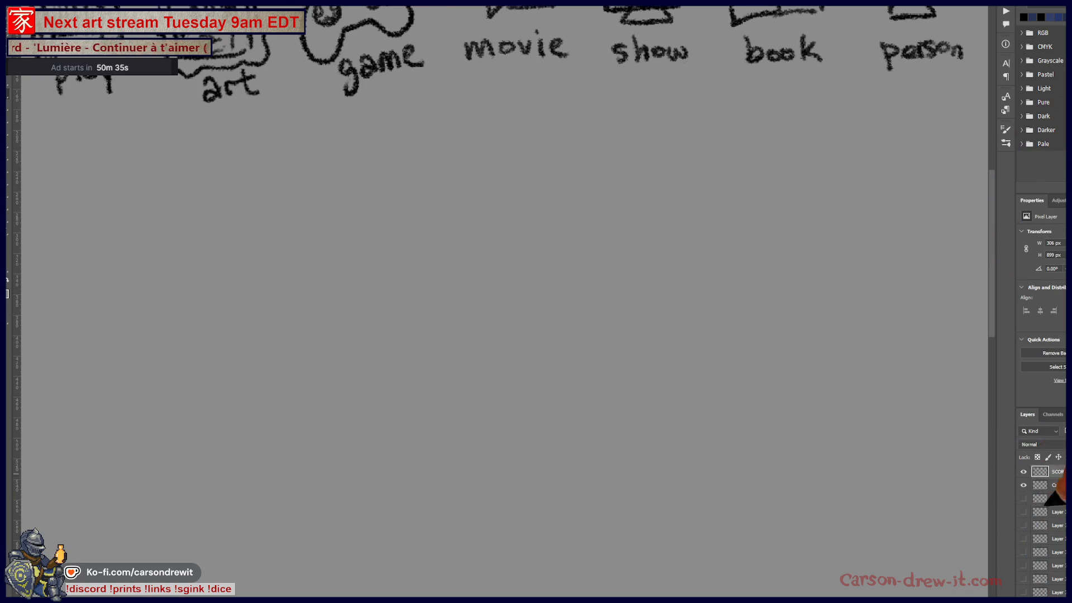
{"action": "scroll", "coordinate": [383, 454], "scroll_direction": "down", "scroll_amount": 10}
{"action": "scroll", "coordinate": [426, 440], "scroll_direction": "left", "scroll_amount": 5}
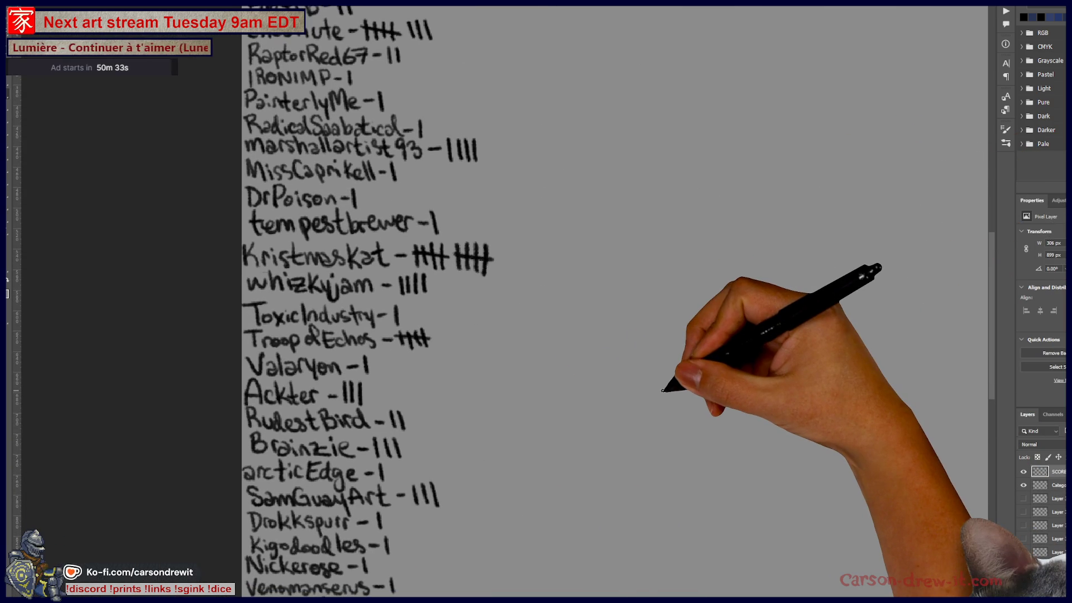
{"action": "scroll", "coordinate": [663, 390], "scroll_direction": "down", "scroll_amount": 2}
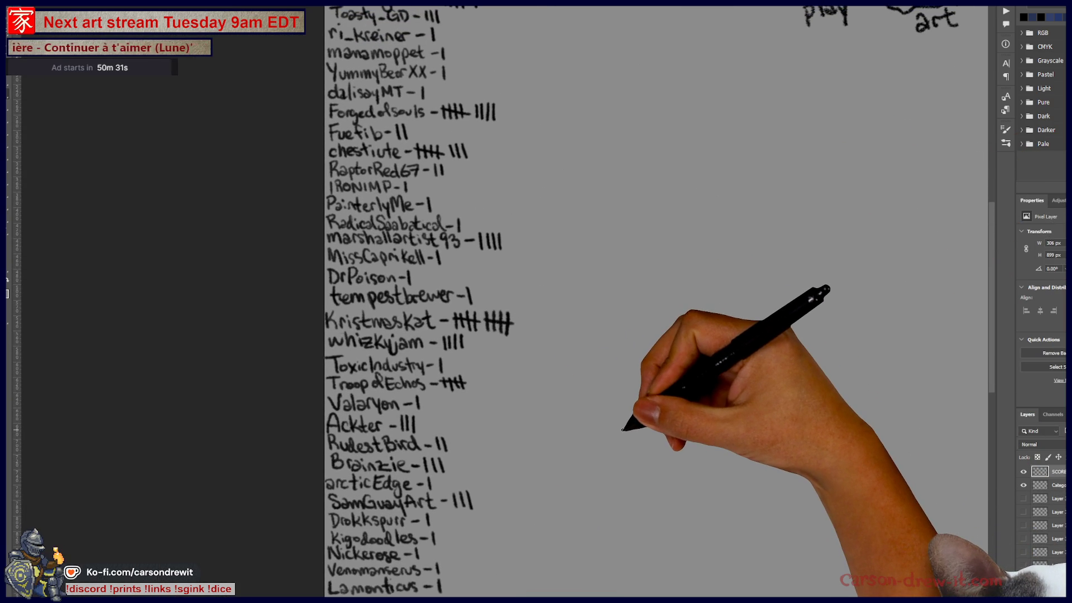
{"action": "scroll", "coordinate": [622, 430], "scroll_direction": "up", "scroll_amount": 5}
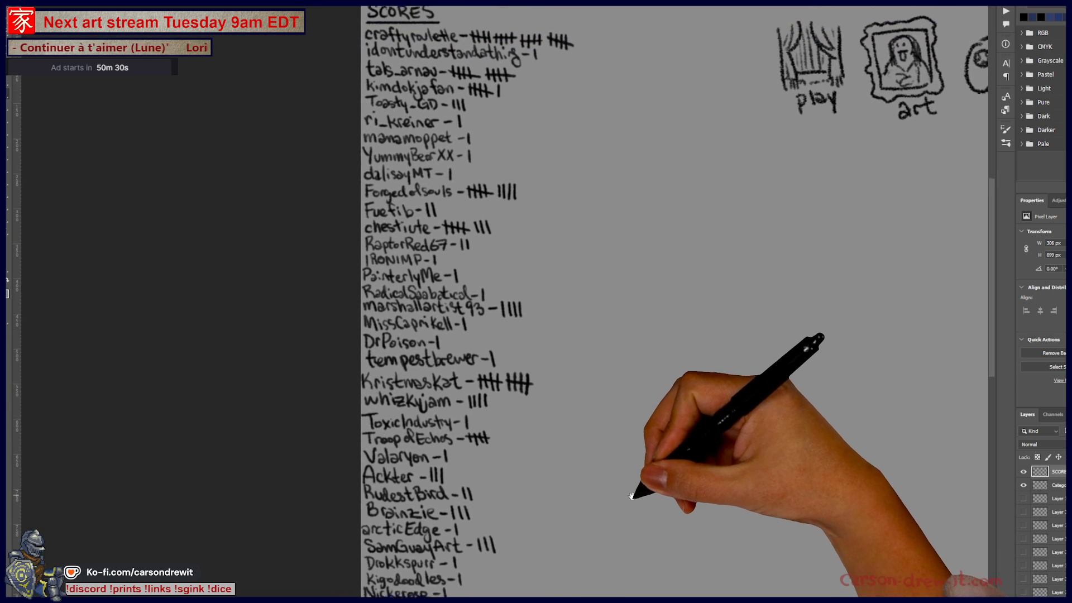
{"action": "left_click_drag", "start_coordinate": [631, 500], "coordinate": [635, 415]}
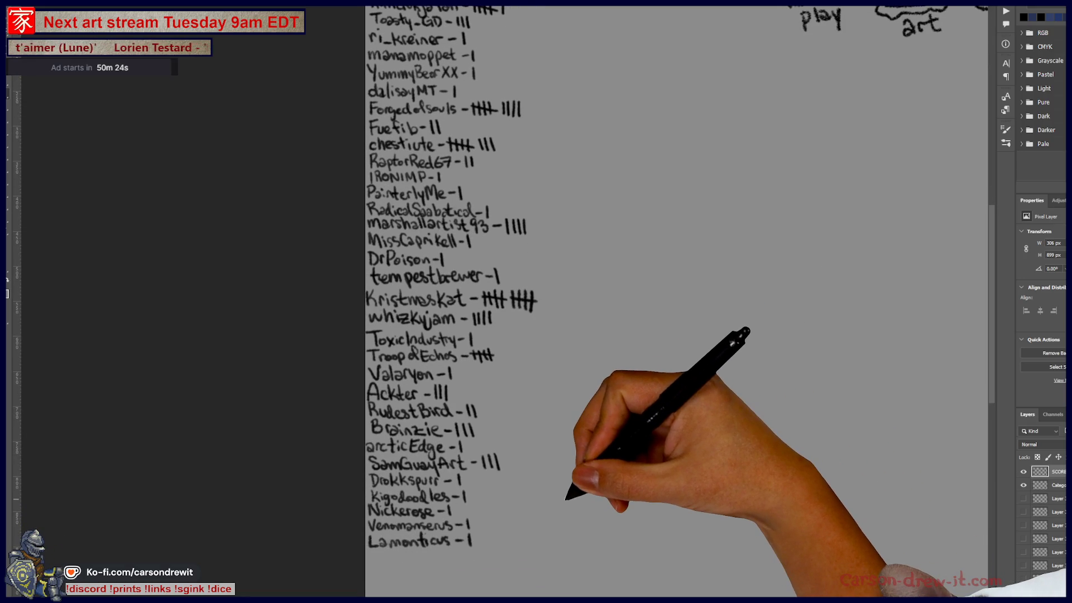
{"action": "scroll", "coordinate": [569, 497], "scroll_direction": "up", "scroll_amount": 3}
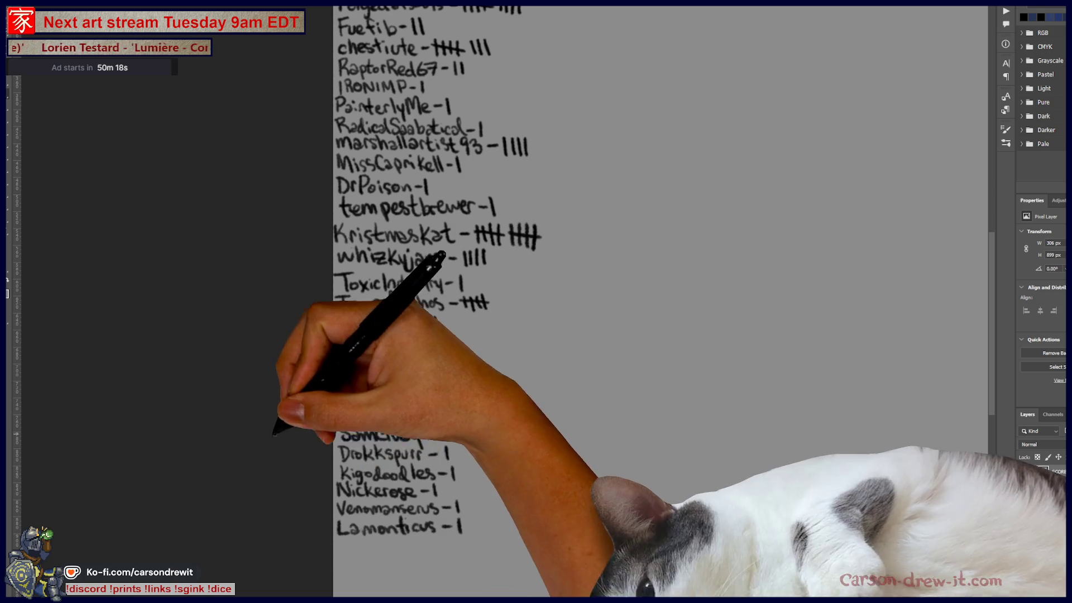
{"action": "mouse_move", "coordinate": [343, 545]}
{"action": "left_mouse_down"}
{"action": "mouse_move", "coordinate": [352, 531]}
{"action": "mouse_move", "coordinate": [359, 555]}
{"action": "mouse_move", "coordinate": [391, 536]}
{"action": "mouse_move", "coordinate": [400, 557]}
{"action": "mouse_move", "coordinate": [413, 537]}
{"action": "mouse_move", "coordinate": [461, 554]}
{"action": "left_mouse_up"}
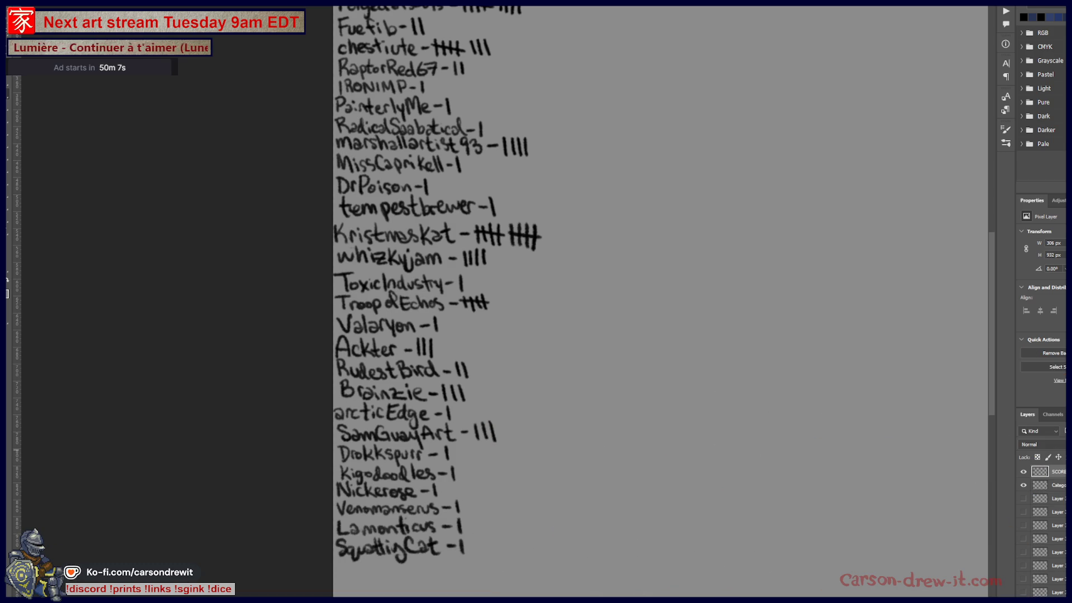
{"action": "left_click_drag", "start_coordinate": [503, 279], "coordinate": [365, 519]}
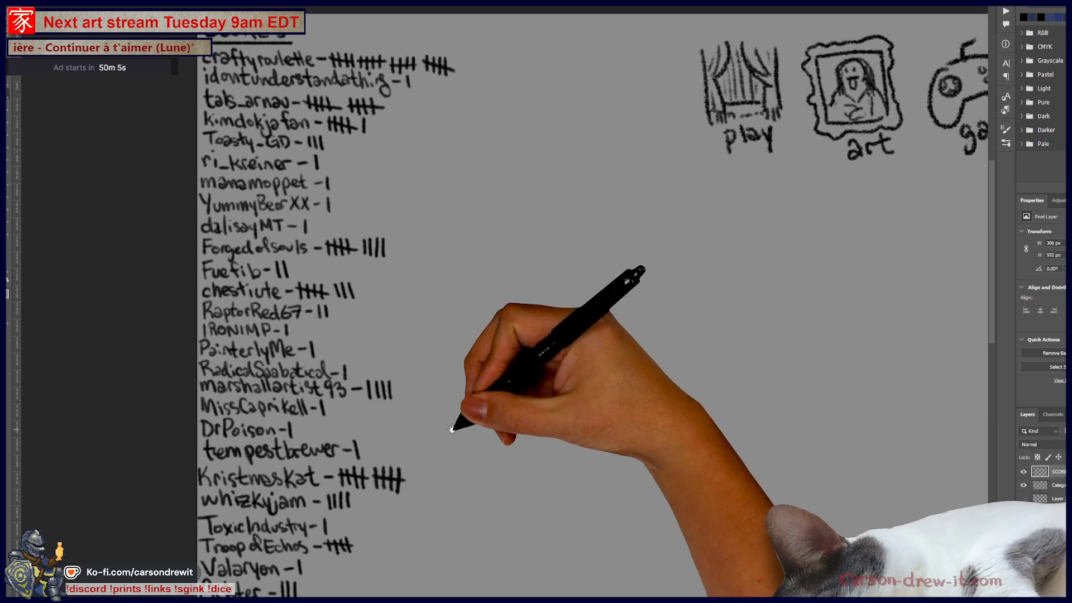
{"action": "left_click_drag", "start_coordinate": [463, 54], "coordinate": [464, 72]}
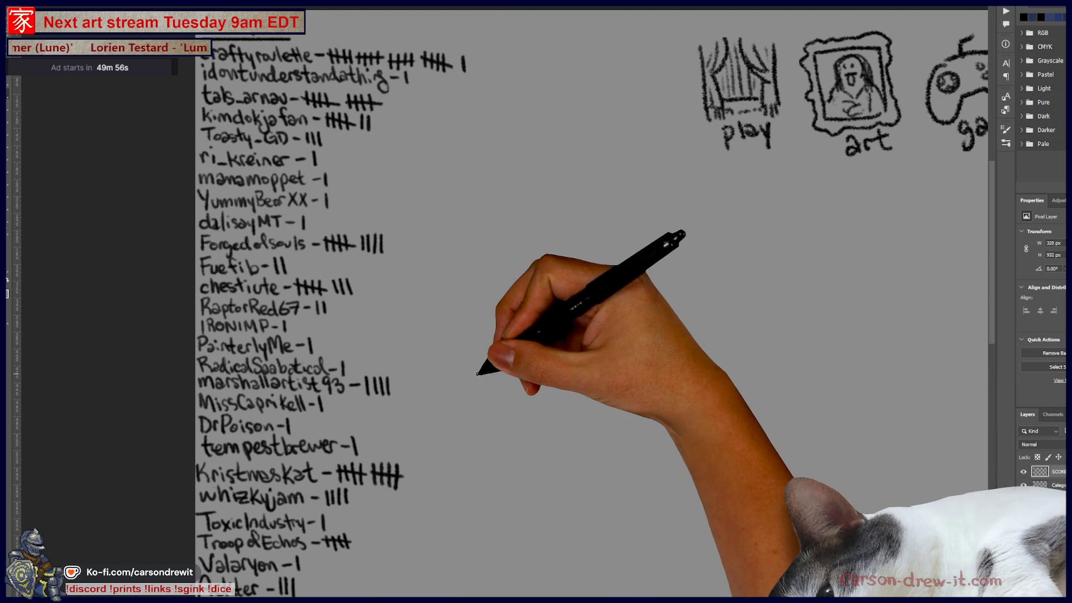
{"action": "key", "text": "ctrl+minus"}
{"action": "key", "text": "ctrl+minus"}
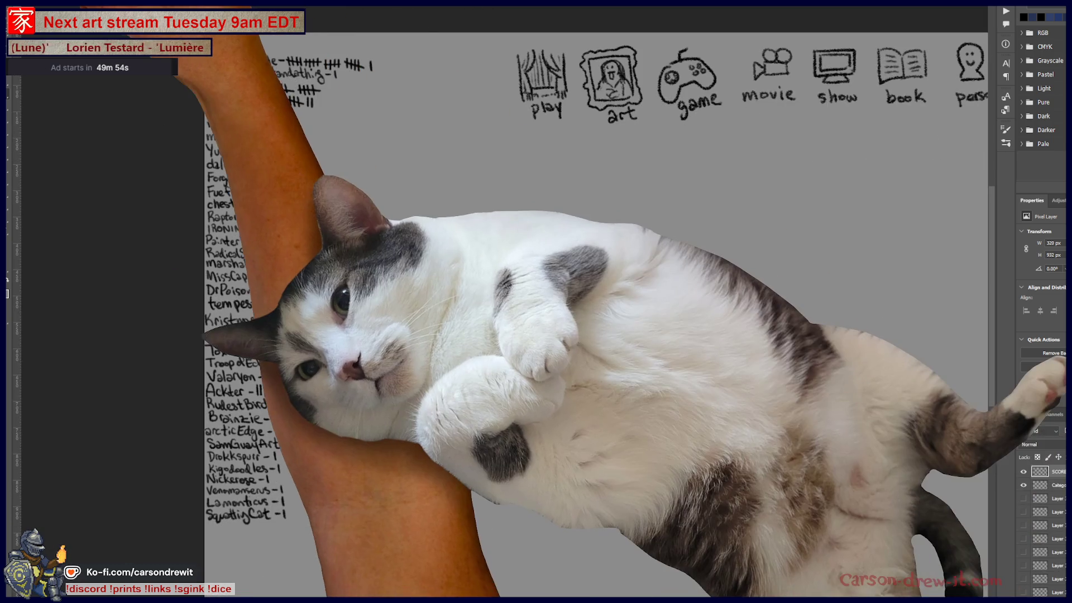
Step: Switch to the dancer figure-sketch document and zoom in on the dancer beside its reference photo
{"action": "key", "text": "ctrl+Tab"}
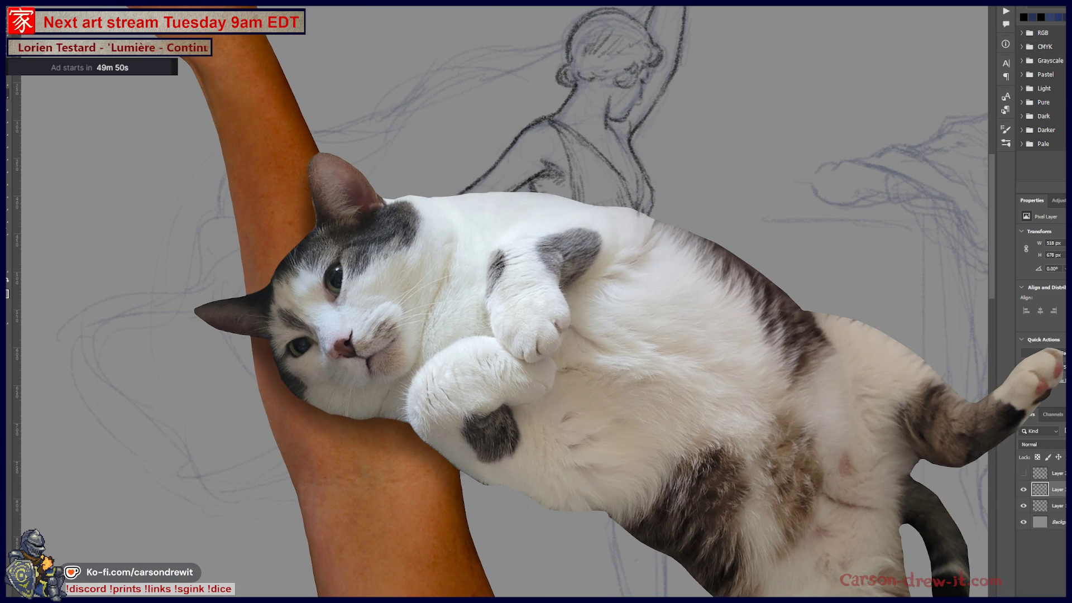
{"action": "key", "text": "alt+i"}
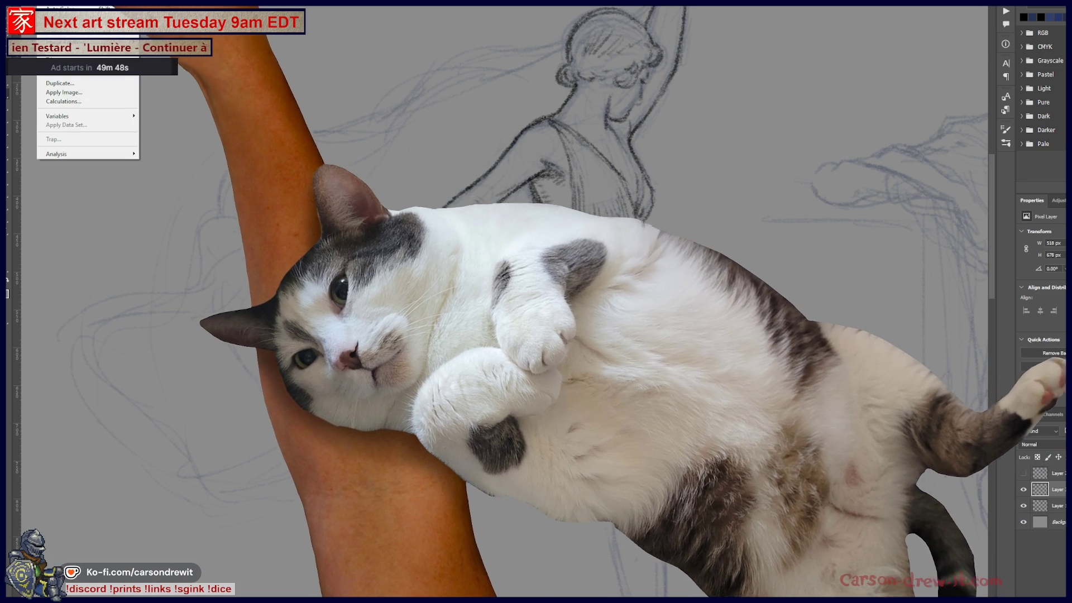
{"action": "key", "text": "Escape"}
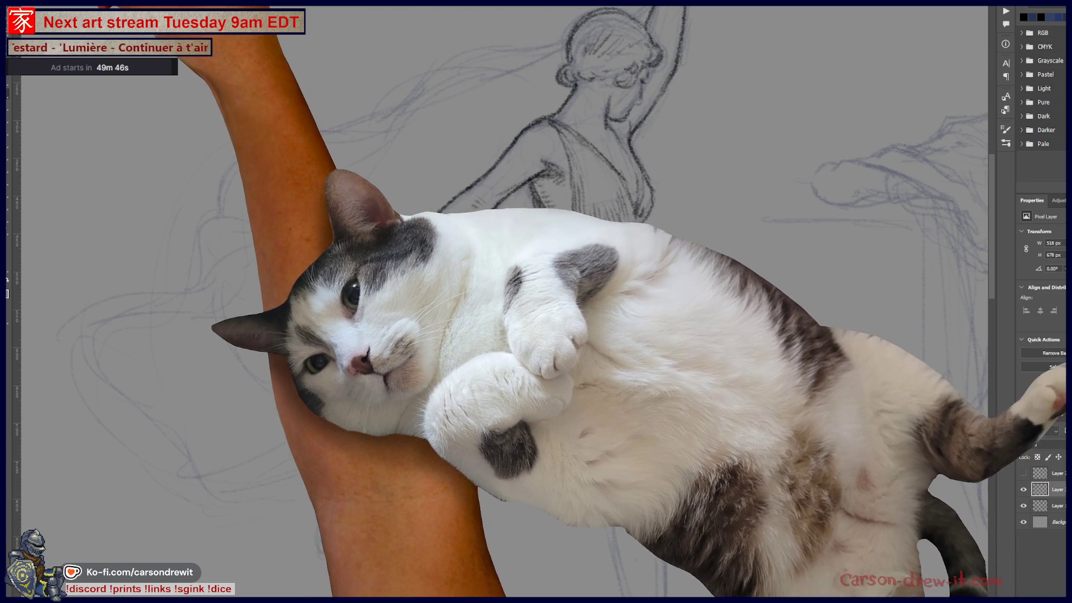
{"action": "left_click", "coordinate": [22, 22]}
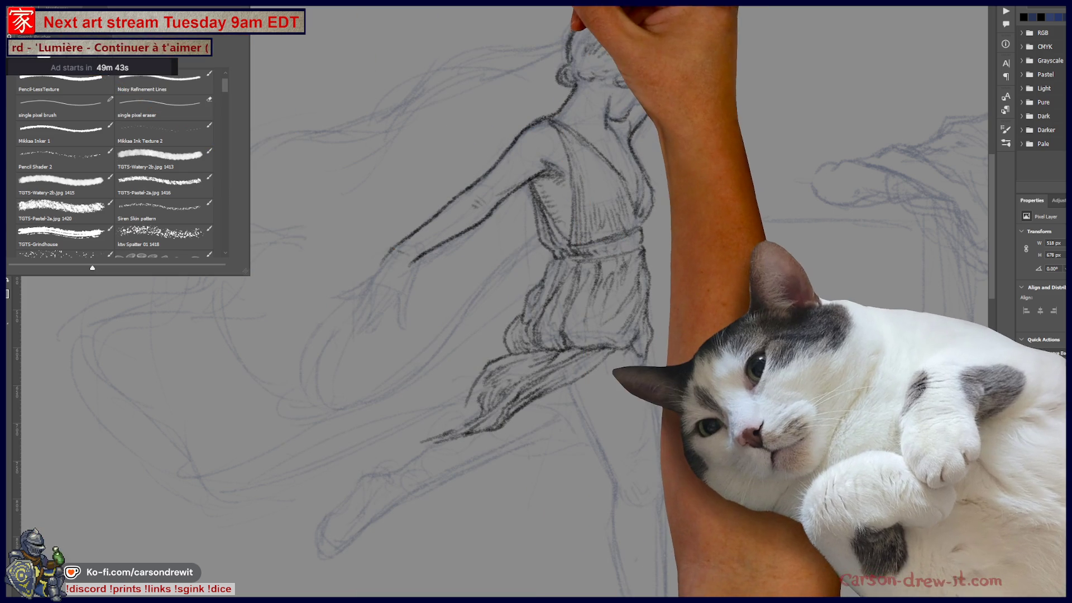
{"action": "left_click", "coordinate": [630, 197]}
{"action": "mouse_move", "coordinate": [630, 196]}
{"action": "left_mouse_down"}
{"action": "mouse_move", "coordinate": [447, 234]}
{"action": "mouse_move", "coordinate": [530, 240]}
{"action": "mouse_move", "coordinate": [502, 313]}
{"action": "mouse_move", "coordinate": [541, 391]}
{"action": "mouse_move", "coordinate": [581, 402]}
{"action": "left_mouse_up"}
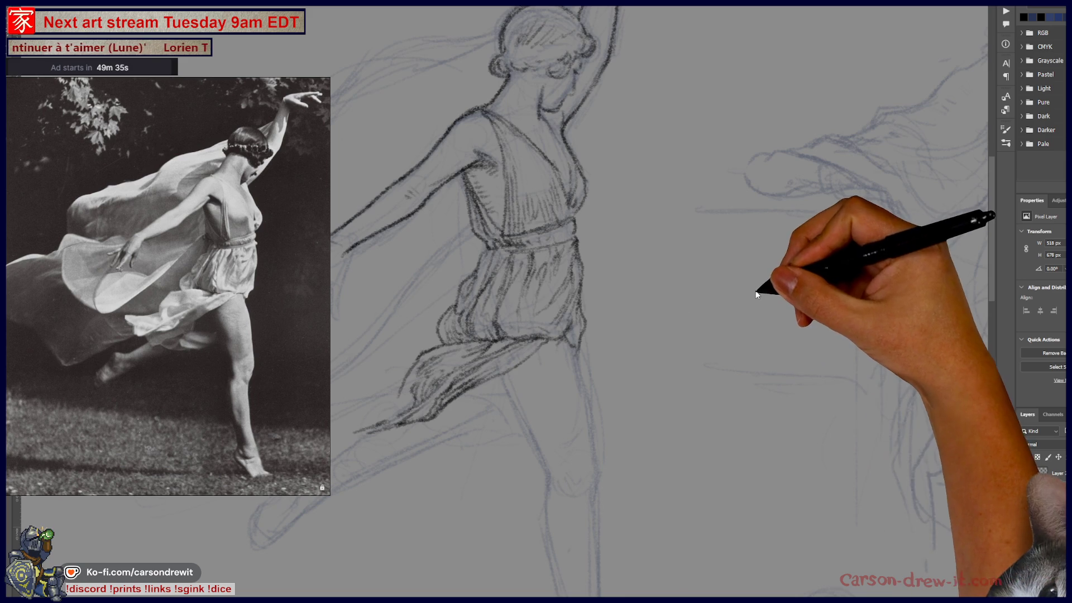
Step: Darken the lines of the dancer's outstretched arm, forearm and trailing foot
{"action": "left_click", "coordinate": [752, 297], "text": "alt"}
{"action": "left_click", "coordinate": [752, 297], "text": "alt"}
{"action": "mouse_move", "coordinate": [742, 306]}
{"action": "left_mouse_down"}
{"action": "mouse_move", "coordinate": [665, 268]}
{"action": "mouse_move", "coordinate": [397, 225]}
{"action": "mouse_move", "coordinate": [567, 170]}
{"action": "mouse_move", "coordinate": [680, 220]}
{"action": "mouse_move", "coordinate": [689, 282]}
{"action": "mouse_move", "coordinate": [677, 407]}
{"action": "mouse_move", "coordinate": [555, 316]}
{"action": "mouse_move", "coordinate": [637, 347]}
{"action": "mouse_move", "coordinate": [630, 371]}
{"action": "mouse_move", "coordinate": [581, 359]}
{"action": "mouse_move", "coordinate": [603, 376]}
{"action": "mouse_move", "coordinate": [486, 380]}
{"action": "left_mouse_up"}
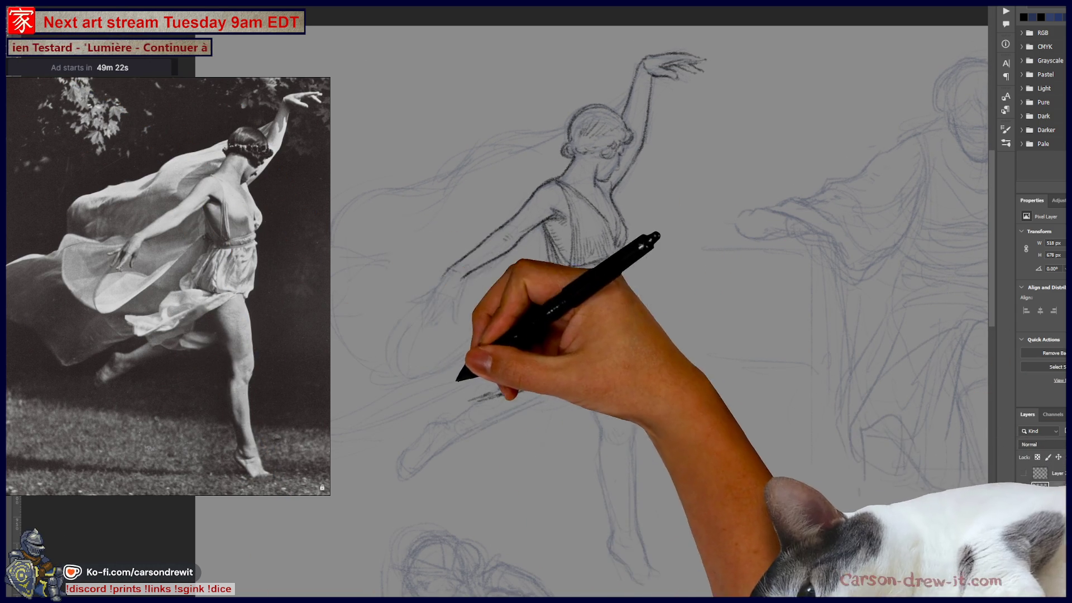
{"action": "left_click_drag", "start_coordinate": [502, 237], "coordinate": [447, 274]}
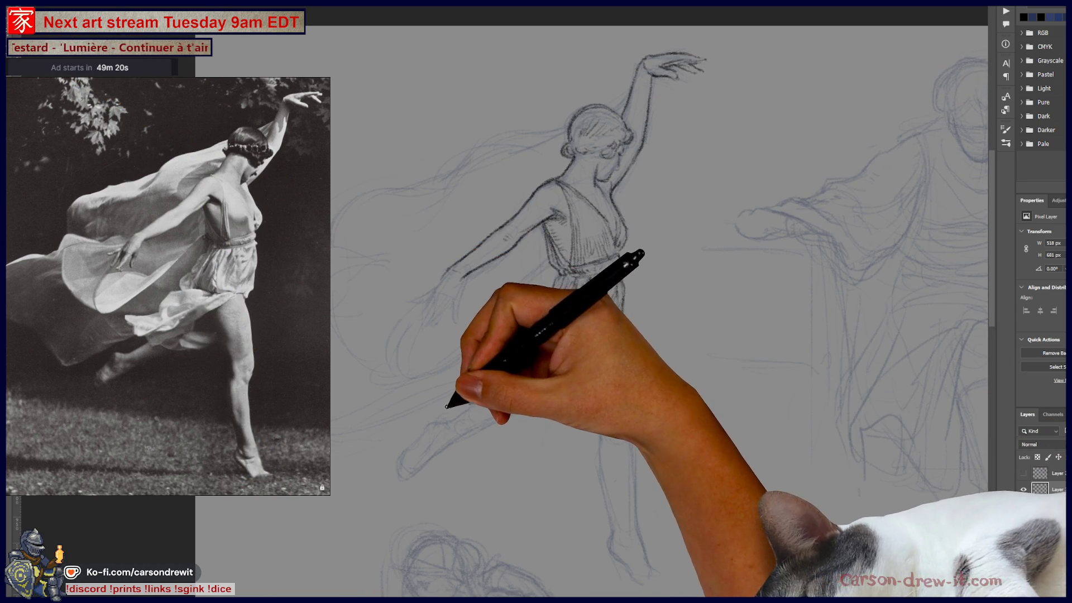
{"action": "mouse_move", "coordinate": [446, 413]}
{"action": "left_mouse_down"}
{"action": "mouse_move", "coordinate": [433, 376]}
{"action": "mouse_move", "coordinate": [440, 387]}
{"action": "mouse_move", "coordinate": [434, 381]}
{"action": "mouse_move", "coordinate": [450, 366]}
{"action": "mouse_move", "coordinate": [462, 378]}
{"action": "mouse_move", "coordinate": [491, 375]}
{"action": "mouse_move", "coordinate": [465, 378]}
{"action": "left_mouse_up"}
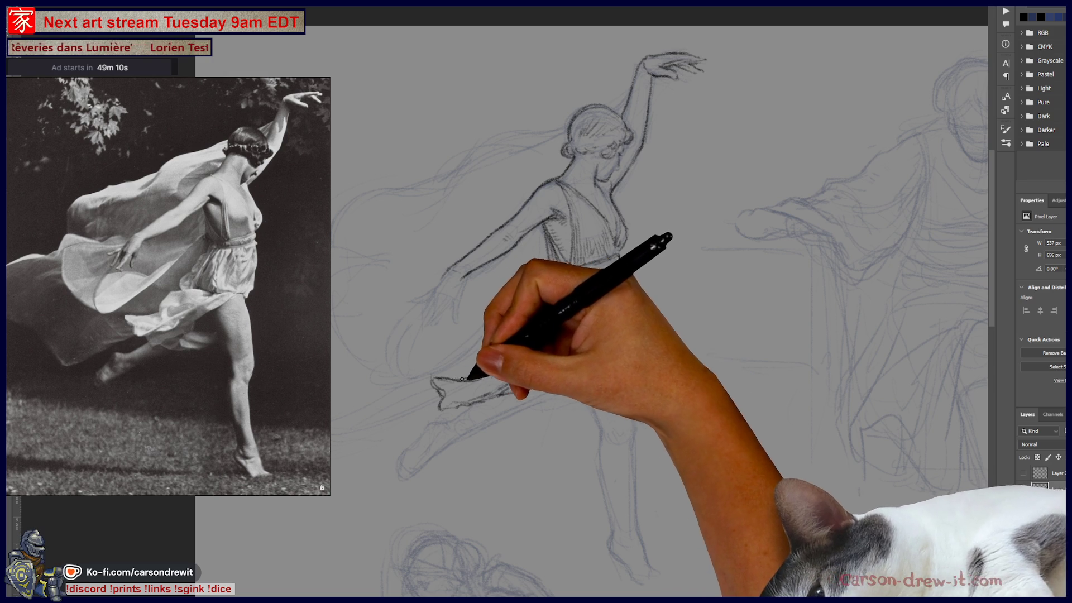
{"action": "left_click_drag", "start_coordinate": [459, 379], "coordinate": [502, 378]}
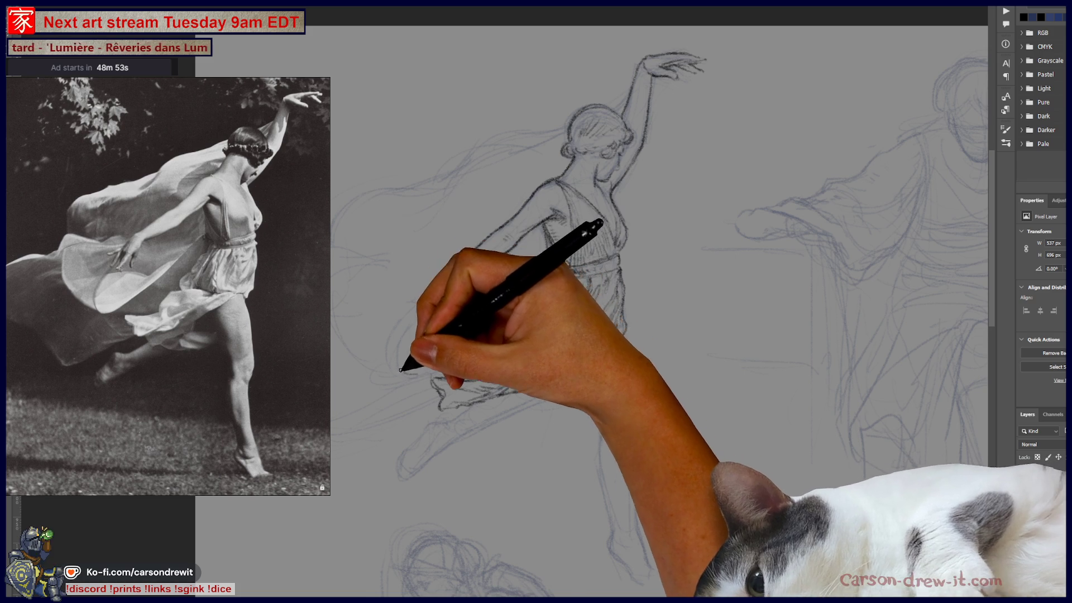
{"action": "left_click_drag", "start_coordinate": [475, 250], "coordinate": [445, 276]}
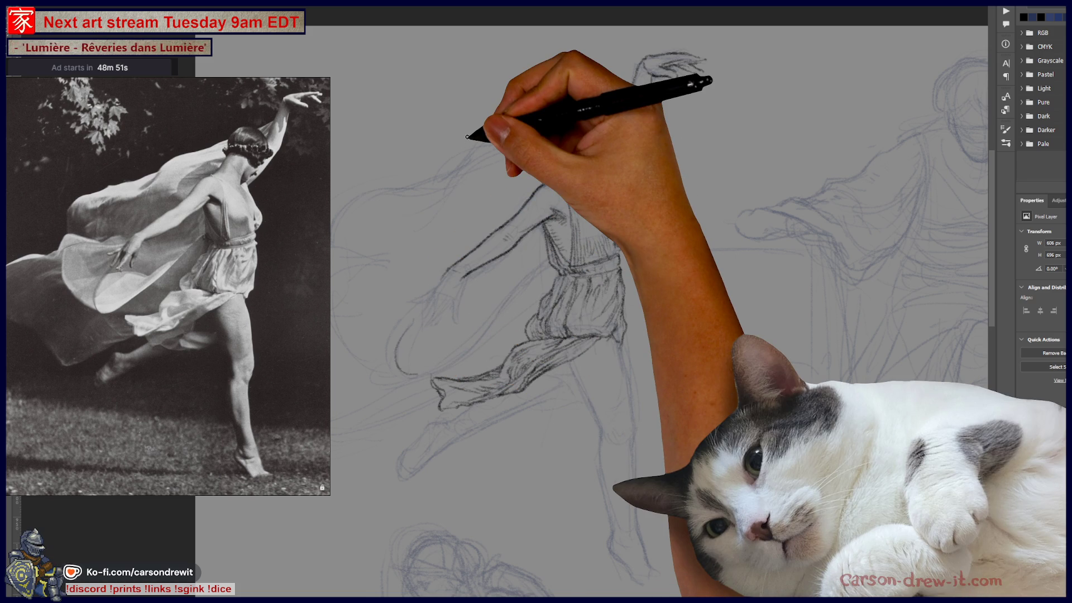
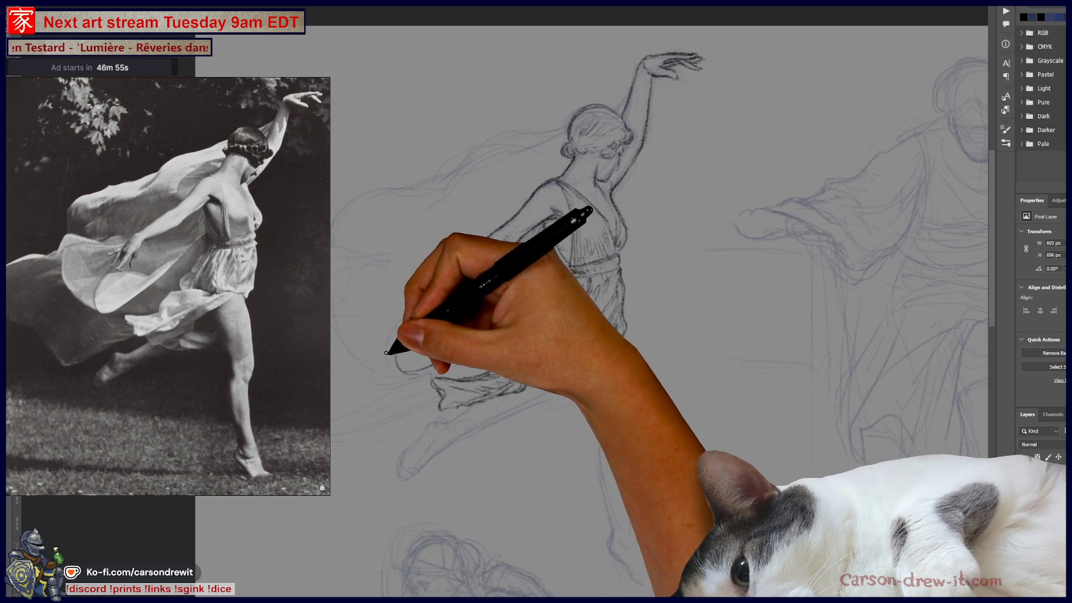
Step: Darken the dancer's raised arm and hand lines with firmer pencil strokes
{"action": "left_click_drag", "start_coordinate": [335, 321], "coordinate": [450, 330]}
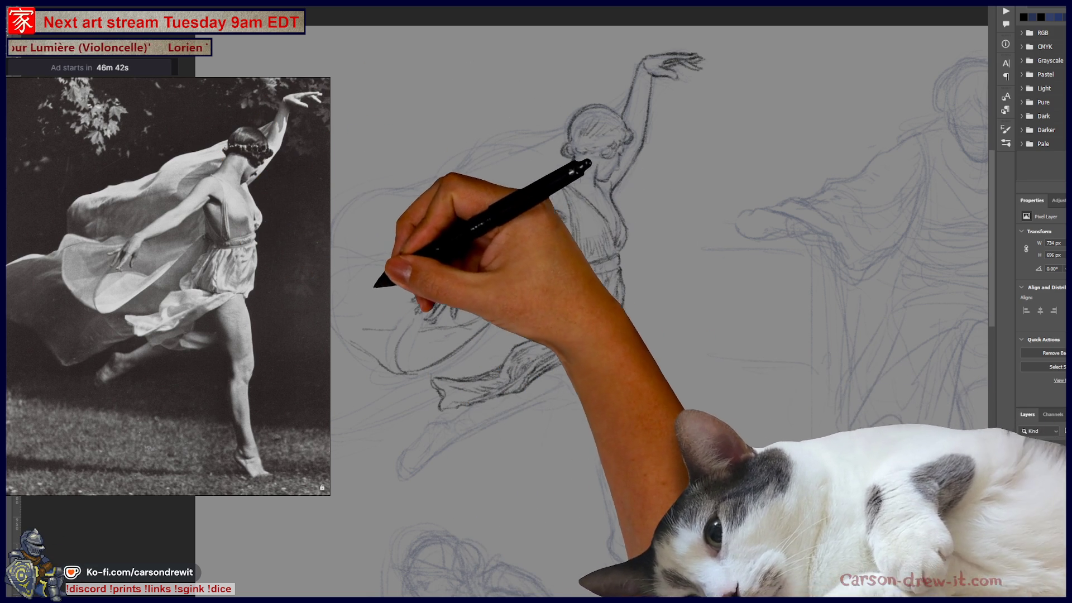
{"action": "mouse_move", "coordinate": [331, 331]}
{"action": "left_mouse_down"}
{"action": "mouse_move", "coordinate": [376, 349]}
{"action": "mouse_move", "coordinate": [338, 316]}
{"action": "mouse_move", "coordinate": [371, 349]}
{"action": "mouse_move", "coordinate": [335, 271]}
{"action": "left_mouse_up"}
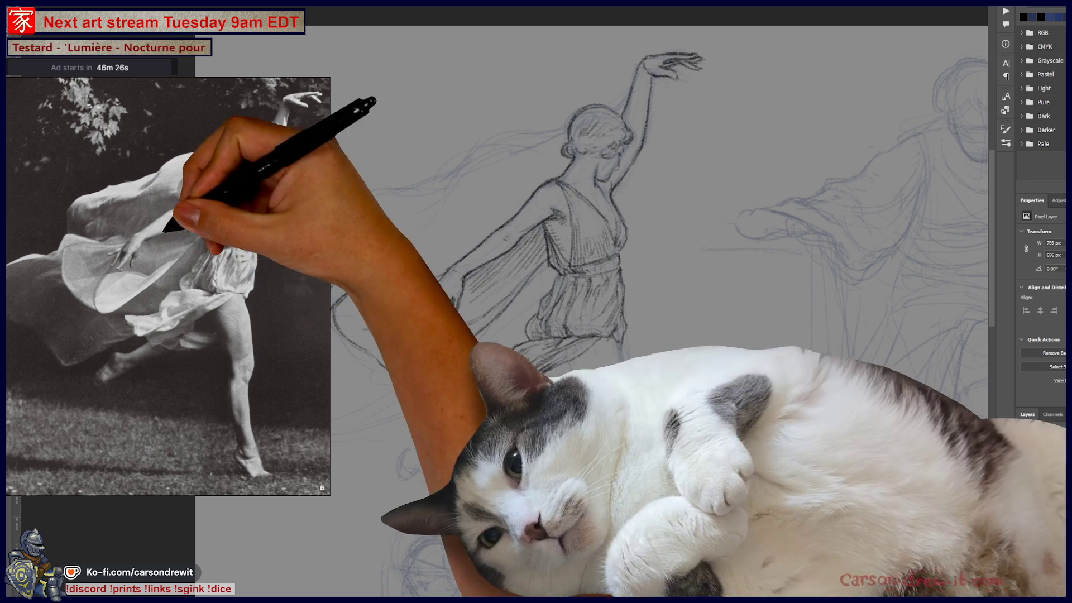
{"action": "left_click_drag", "start_coordinate": [502, 245], "coordinate": [439, 296]}
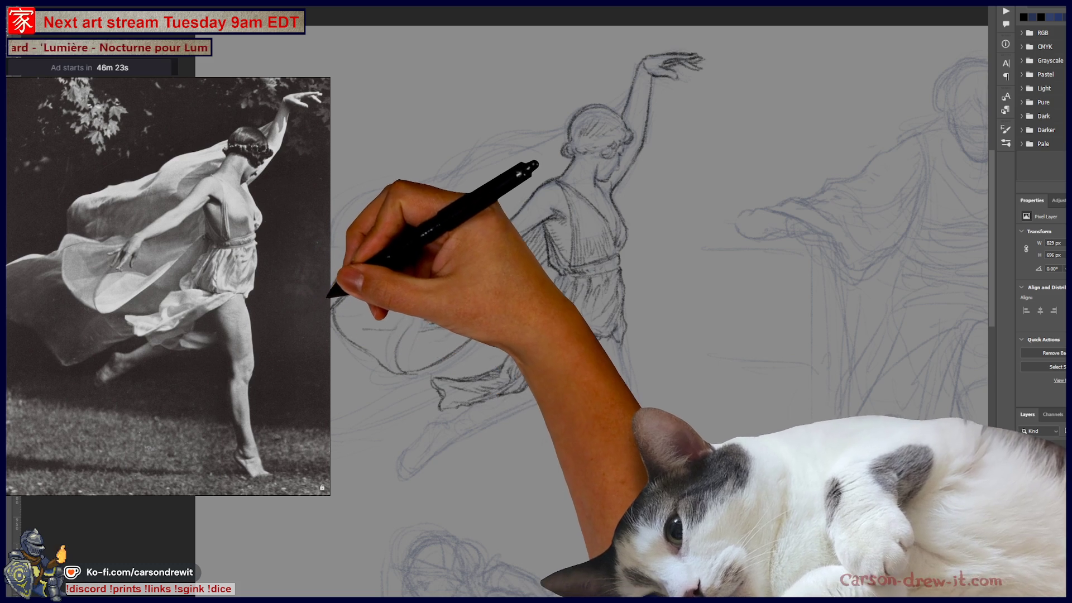
Step: Darken the drapery folds, hatch the leg area, and draw the dancer's curved back contour
{"action": "left_click_drag", "start_coordinate": [486, 391], "coordinate": [436, 385]}
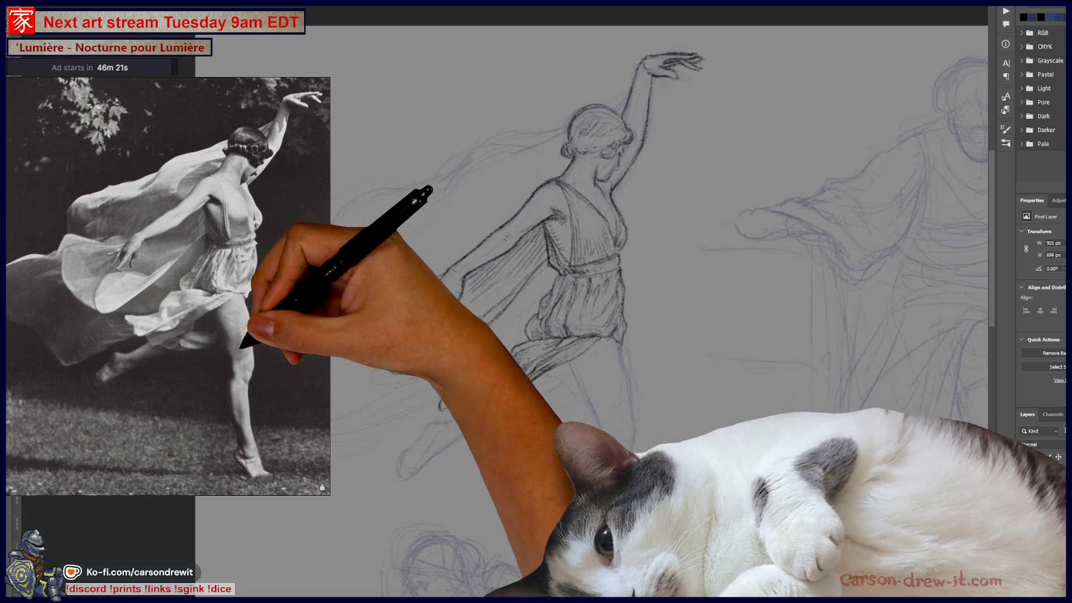
{"action": "left_click_drag", "start_coordinate": [539, 335], "coordinate": [519, 357]}
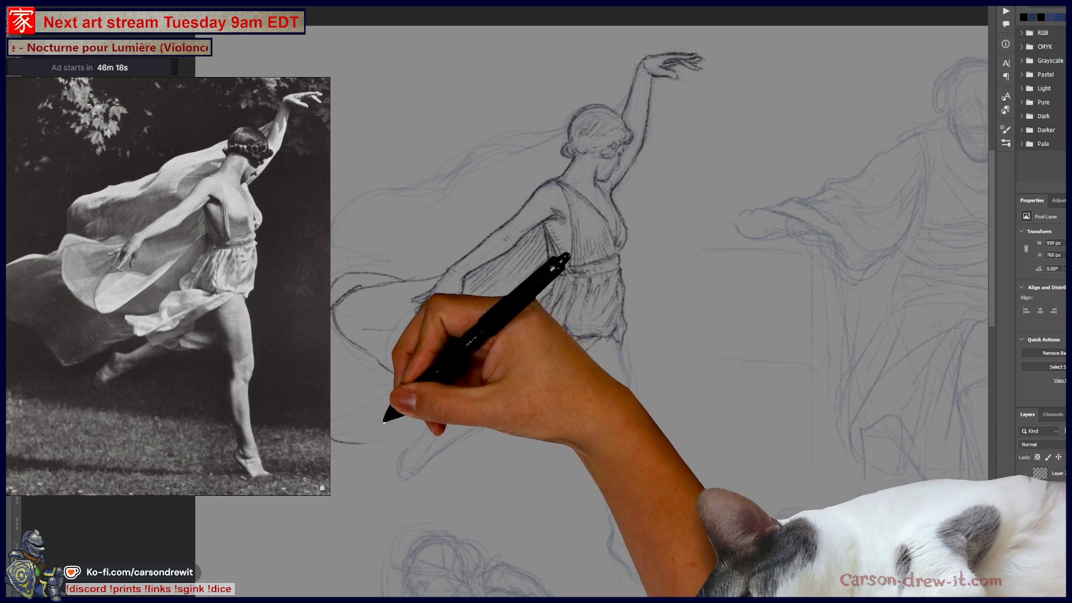
{"action": "left_click_drag", "start_coordinate": [335, 441], "coordinate": [425, 402]}
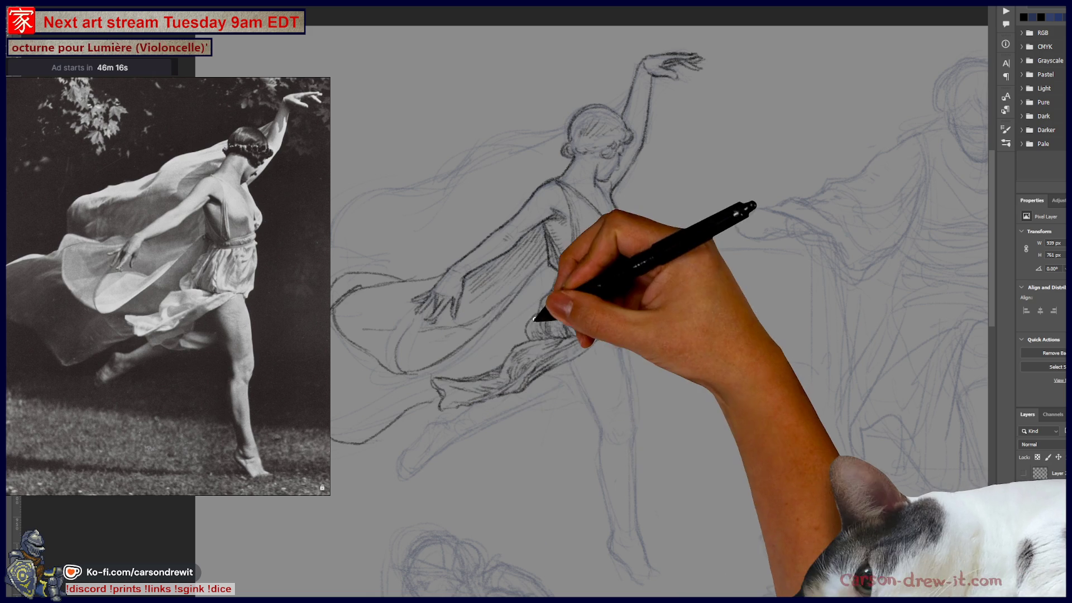
{"action": "left_click_drag", "start_coordinate": [497, 318], "coordinate": [504, 347]}
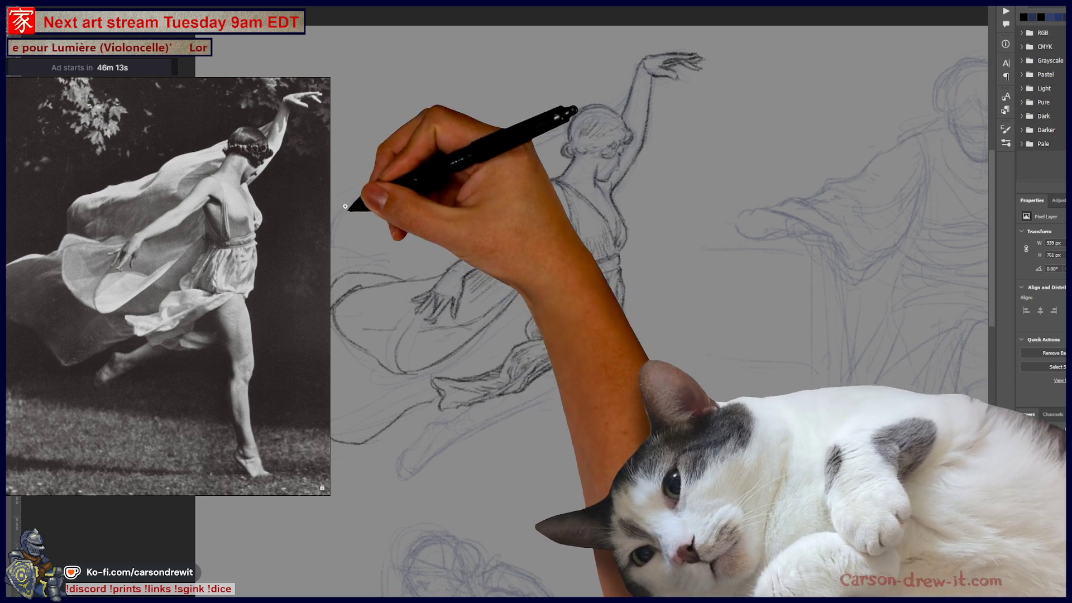
{"action": "mouse_move", "coordinate": [345, 206]}
{"action": "left_mouse_down"}
{"action": "mouse_move", "coordinate": [347, 232]}
{"action": "mouse_move", "coordinate": [376, 263]}
{"action": "mouse_move", "coordinate": [359, 271]}
{"action": "mouse_move", "coordinate": [359, 199]}
{"action": "mouse_move", "coordinate": [412, 196]}
{"action": "mouse_move", "coordinate": [491, 163]}
{"action": "mouse_move", "coordinate": [467, 181]}
{"action": "mouse_move", "coordinate": [491, 155]}
{"action": "mouse_move", "coordinate": [562, 124]}
{"action": "mouse_move", "coordinate": [498, 151]}
{"action": "mouse_move", "coordinate": [636, 91]}
{"action": "mouse_move", "coordinate": [646, 139]}
{"action": "left_mouse_up"}
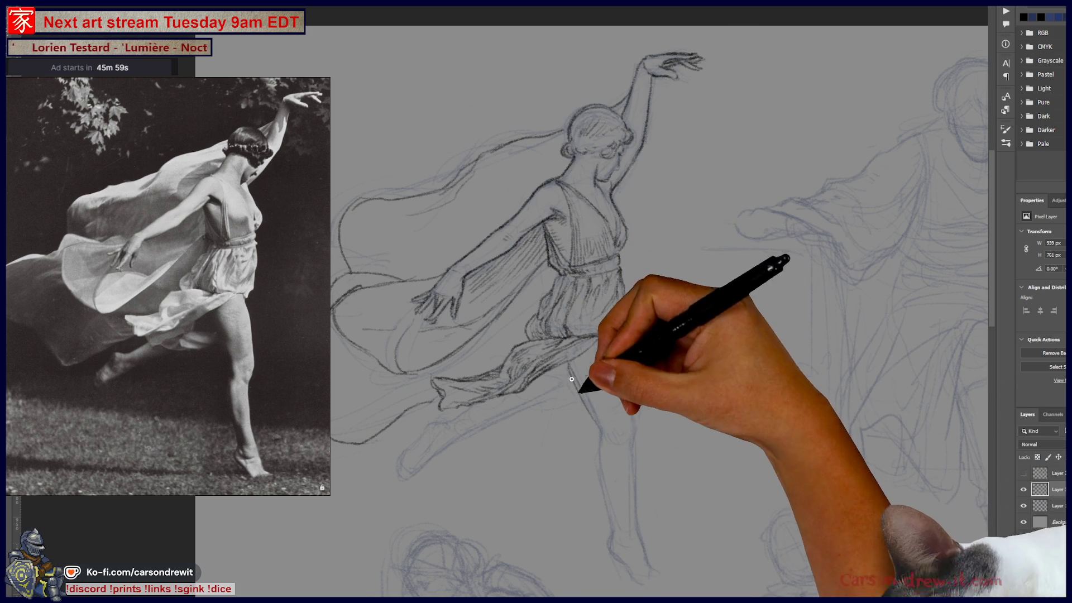
Step: Darken the standing leg line and draw the leg's outline down toward the foot
{"action": "left_click_drag", "start_coordinate": [566, 364], "coordinate": [594, 411]}
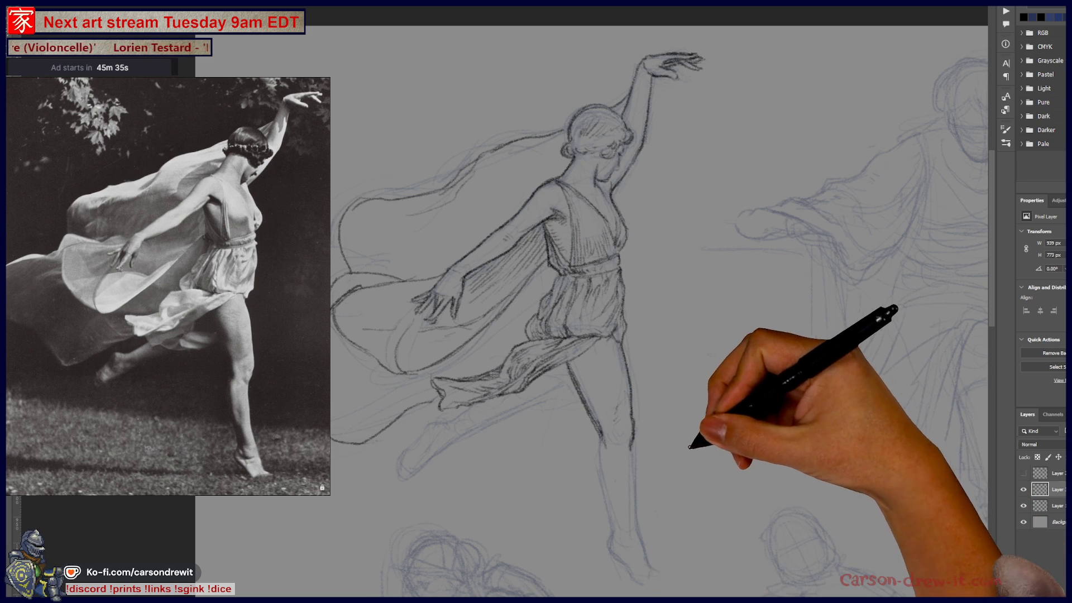
{"action": "mouse_move", "coordinate": [670, 452]}
{"action": "left_mouse_down"}
{"action": "mouse_move", "coordinate": [793, 431]}
{"action": "mouse_move", "coordinate": [687, 440]}
{"action": "mouse_move", "coordinate": [836, 395]}
{"action": "mouse_move", "coordinate": [823, 450]}
{"action": "left_mouse_up"}
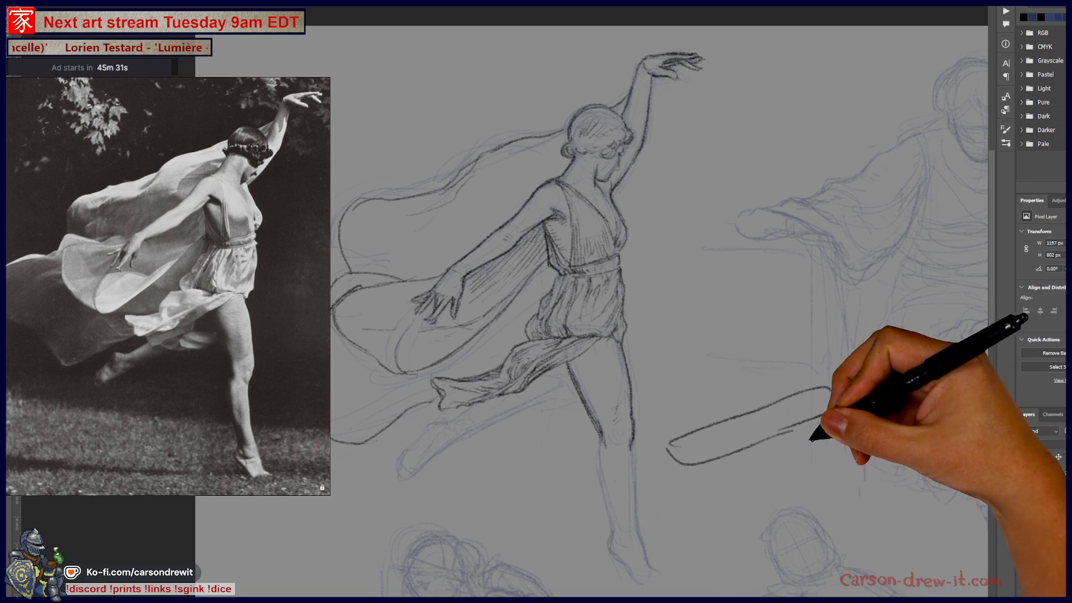
Step: Sketch small toes on the foot and shift the new foot strokes into position
{"action": "left_click_drag", "start_coordinate": [685, 443], "coordinate": [704, 451]}
{"action": "key", "text": "ctrl"}
{"action": "left_click_drag", "start_coordinate": [786, 433], "coordinate": [784, 446]}
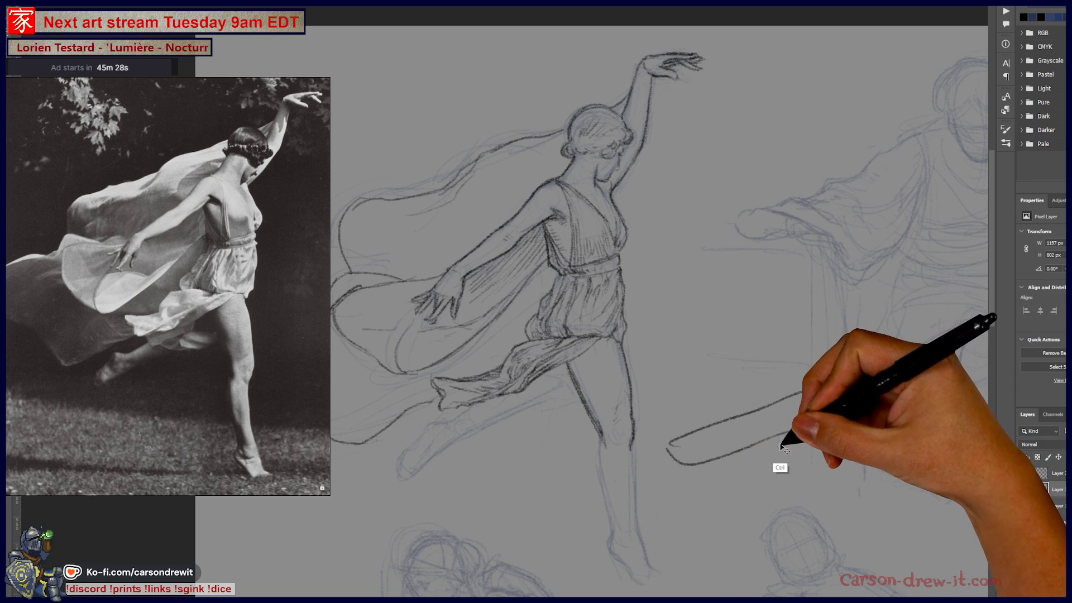
{"action": "mouse_move", "coordinate": [665, 505]}
{"action": "left_mouse_down"}
{"action": "mouse_move", "coordinate": [732, 367]}
{"action": "mouse_move", "coordinate": [692, 351]}
{"action": "left_mouse_up"}
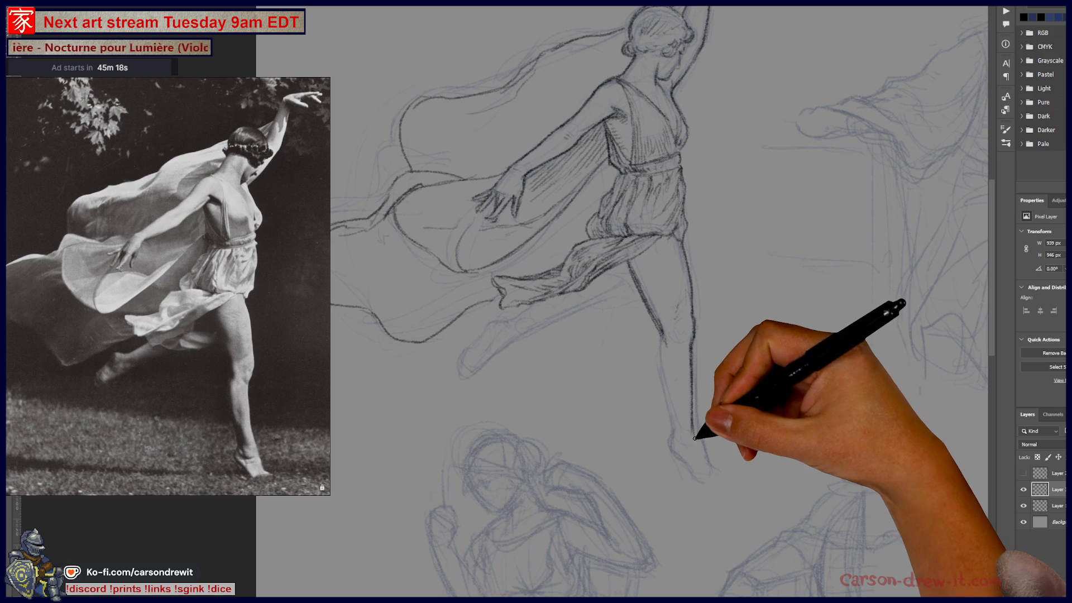
Step: Add a short dark stroke defining the standing foot's outline near the ground
{"action": "mouse_move", "coordinate": [718, 383]}
{"action": "left_mouse_down"}
{"action": "mouse_move", "coordinate": [713, 467]}
{"action": "mouse_move", "coordinate": [710, 446]}
{"action": "left_mouse_up"}
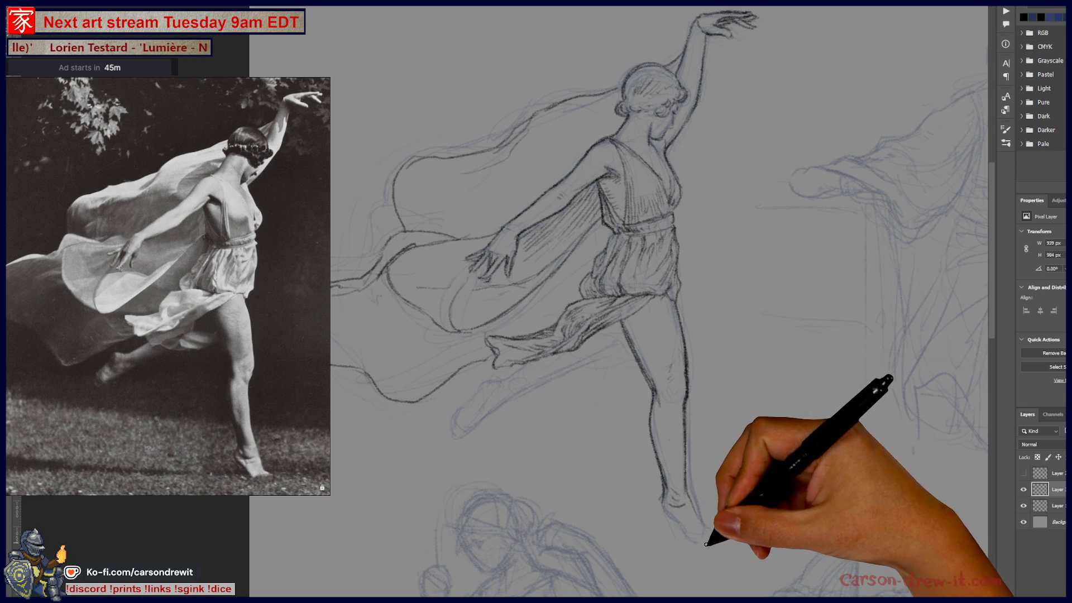
{"action": "key", "text": "ctrl"}
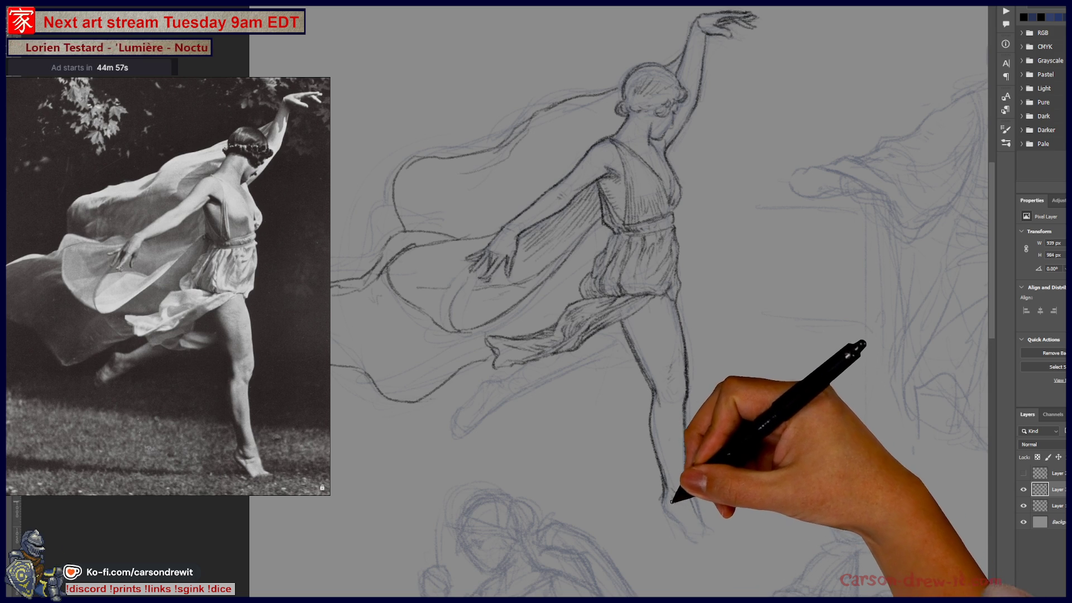
{"action": "left_click_drag", "start_coordinate": [663, 486], "coordinate": [654, 427]}
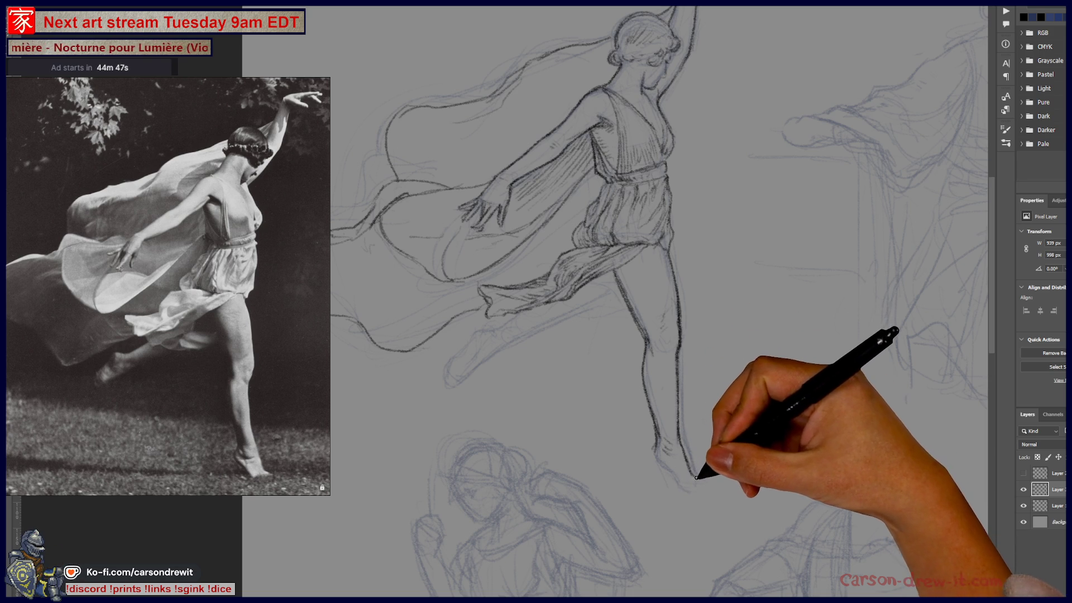
{"action": "left_click_drag", "start_coordinate": [697, 474], "coordinate": [697, 483]}
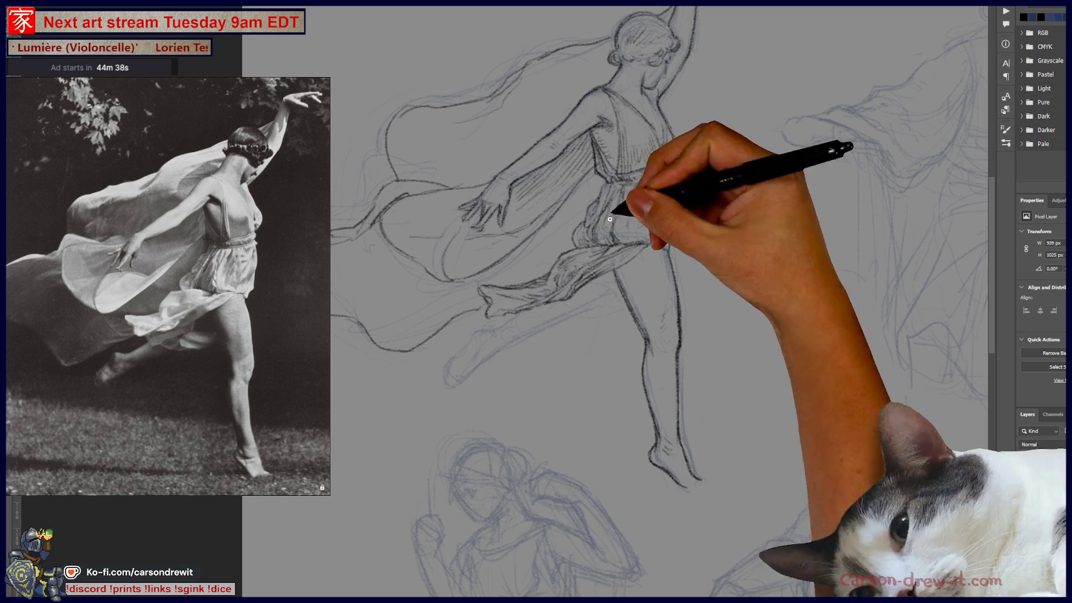
Step: Extend the foot's toe outline, show the blue rough sketch layer, and hatch the drapery
{"action": "left_click_drag", "start_coordinate": [676, 484], "coordinate": [669, 494]}
{"action": "left_click_drag", "start_coordinate": [699, 478], "coordinate": [777, 497]}
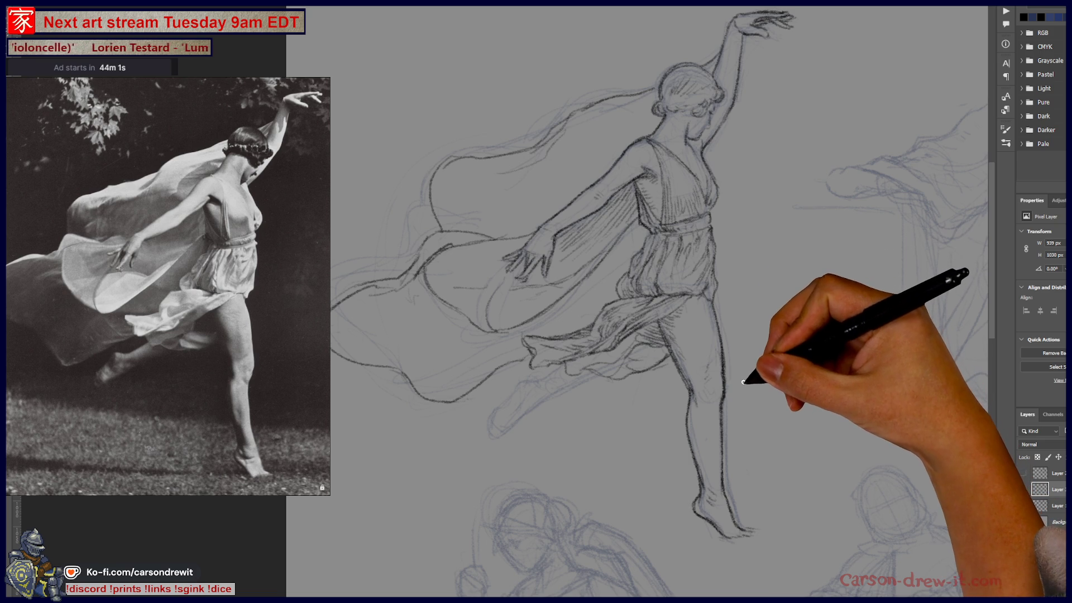
{"action": "key", "text": "ctrl+comma"}
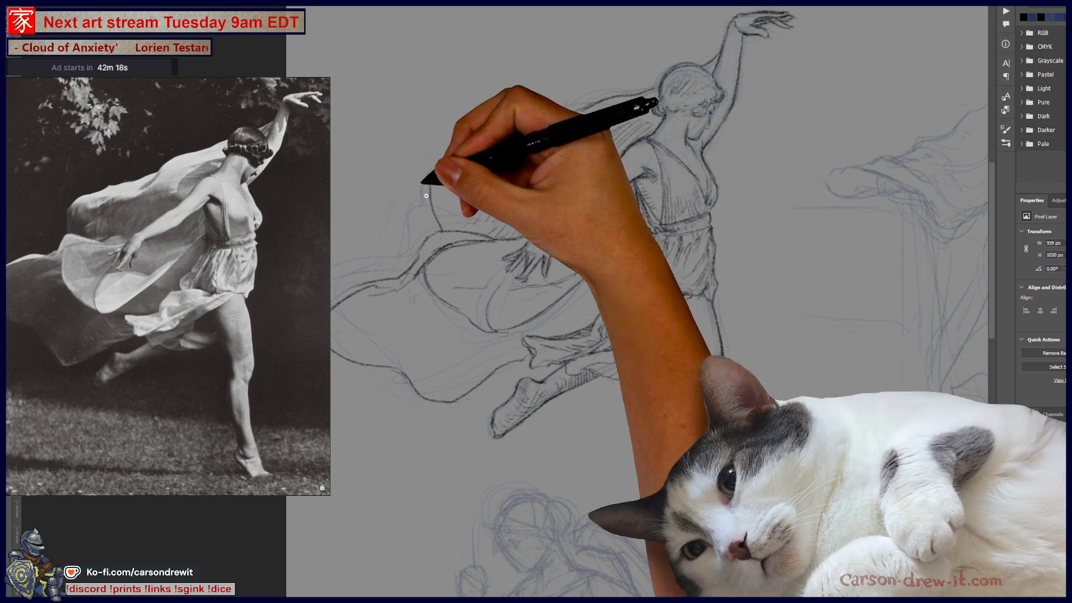
{"action": "mouse_move", "coordinate": [462, 185]}
{"action": "left_mouse_down"}
{"action": "mouse_move", "coordinate": [505, 172]}
{"action": "mouse_move", "coordinate": [478, 210]}
{"action": "left_mouse_up"}
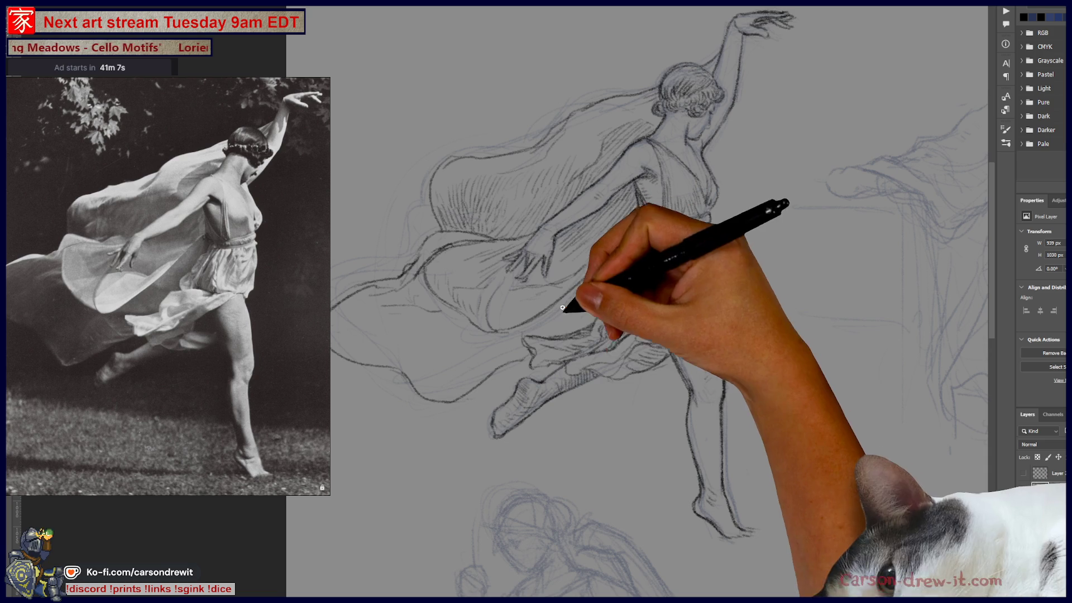
{"action": "mouse_move", "coordinate": [694, 340]}
{"action": "left_mouse_down"}
{"action": "mouse_move", "coordinate": [501, 386]}
{"action": "mouse_move", "coordinate": [593, 376]}
{"action": "mouse_move", "coordinate": [531, 280]}
{"action": "left_mouse_up"}
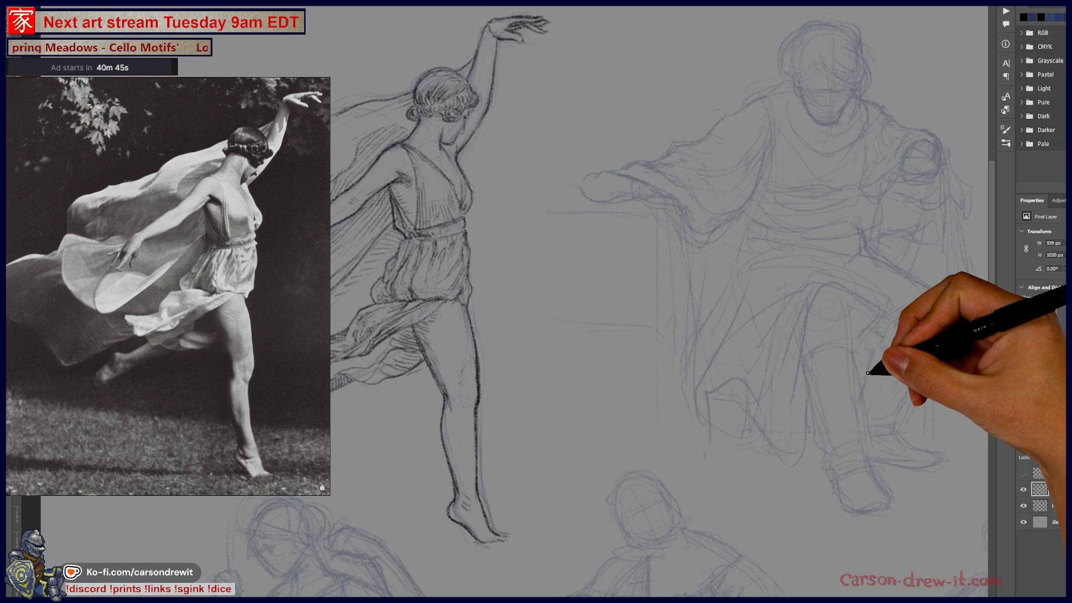
Step: Enlarge the seated man's reference photo beside his faded blue sketch
{"action": "left_click_drag", "start_coordinate": [706, 304], "coordinate": [599, 311]}
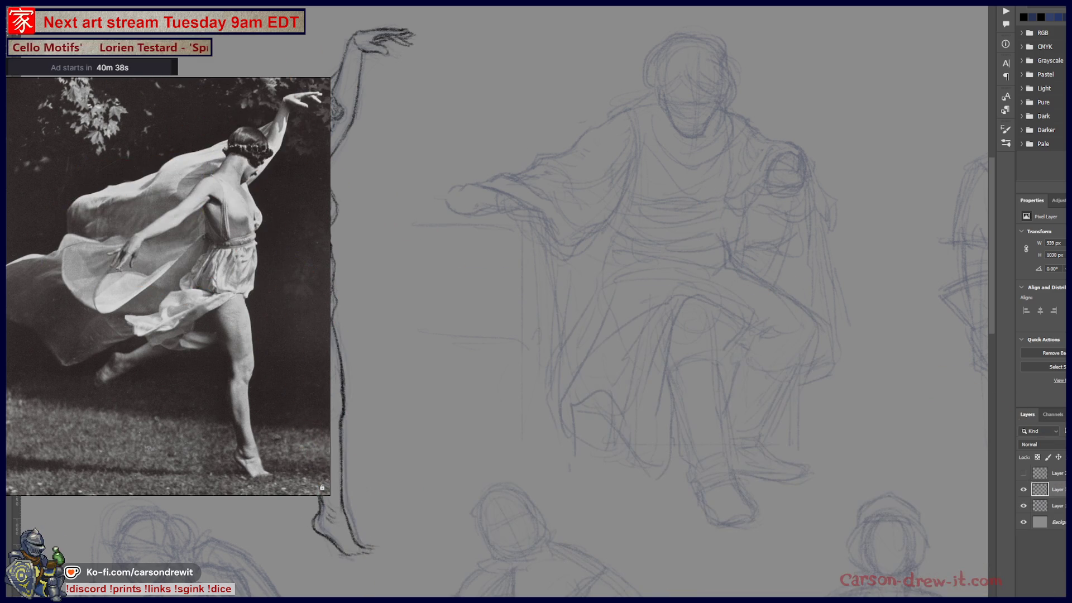
{"action": "scroll", "coordinate": [103, 350], "scroll_direction": "down", "scroll_amount": 5}
{"action": "scroll", "coordinate": [104, 351], "scroll_direction": "up", "scroll_amount": 2}
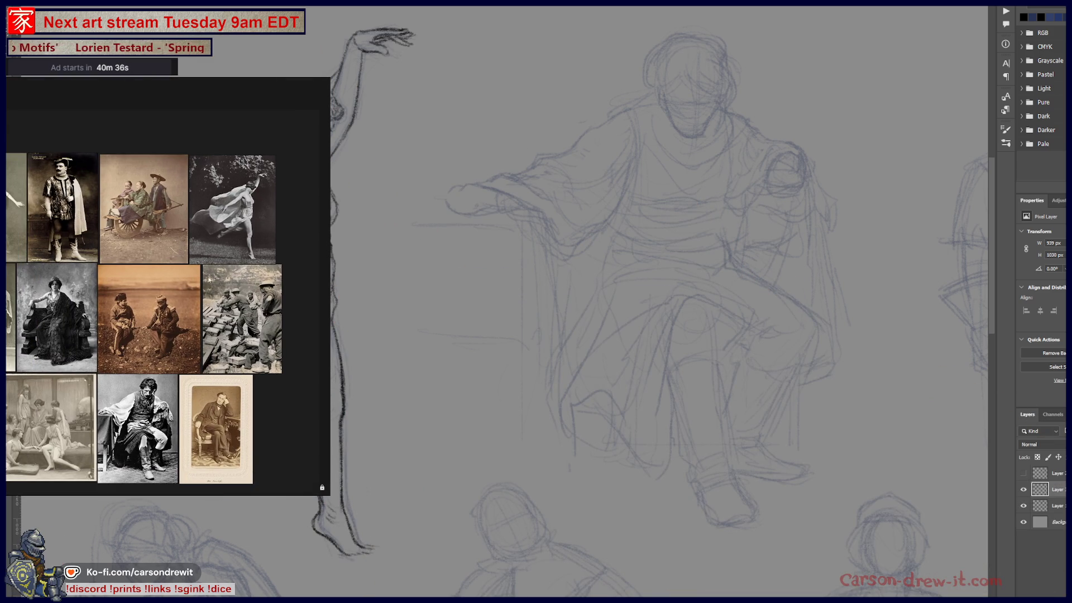
{"action": "scroll", "coordinate": [174, 363], "scroll_direction": "up", "scroll_amount": 5}
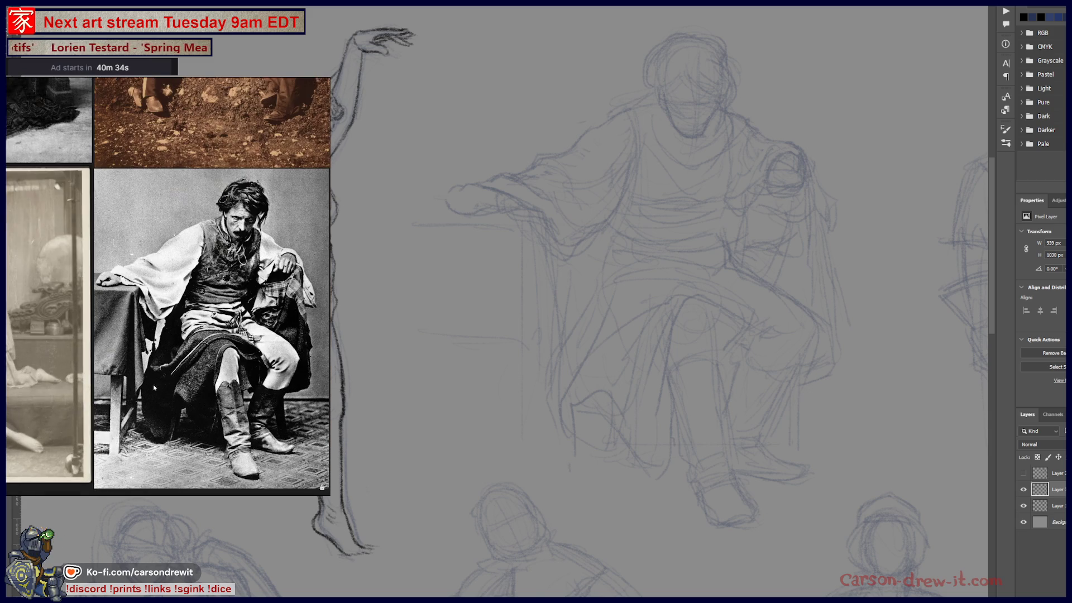
{"action": "scroll", "coordinate": [175, 363], "scroll_direction": "up", "scroll_amount": 3}
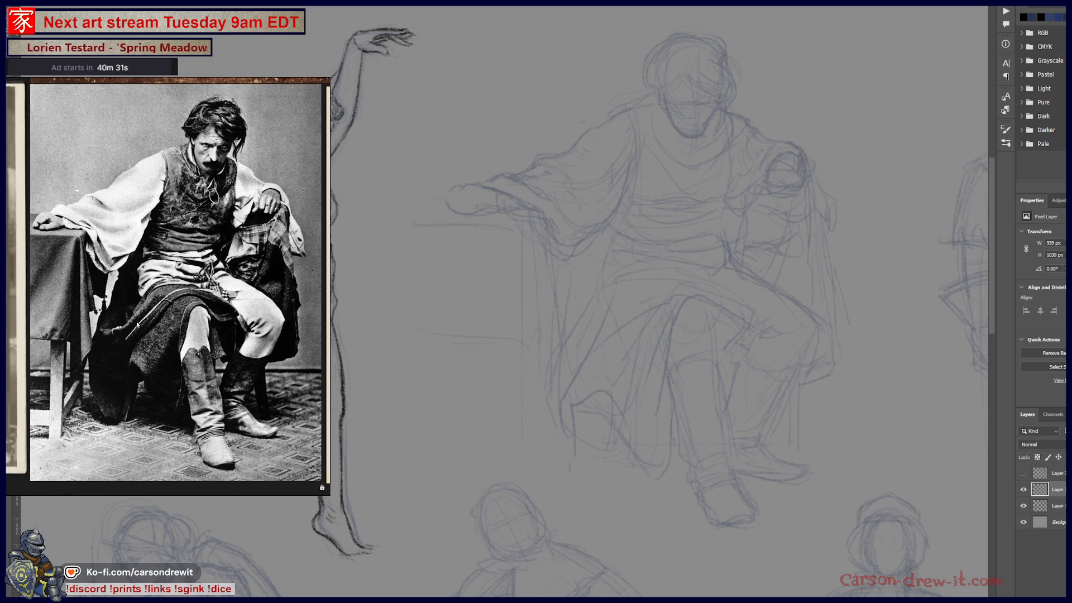
{"action": "scroll", "coordinate": [136, 323], "scroll_direction": "up", "scroll_amount": 2}
{"action": "scroll", "coordinate": [136, 324], "scroll_direction": "down", "scroll_amount": 2}
{"action": "left_click_drag", "start_coordinate": [135, 324], "coordinate": [128, 333]}
{"action": "scroll", "coordinate": [128, 333], "scroll_direction": "up", "scroll_amount": 1}
{"action": "scroll", "coordinate": [158, 340], "scroll_direction": "down", "scroll_amount": 1}
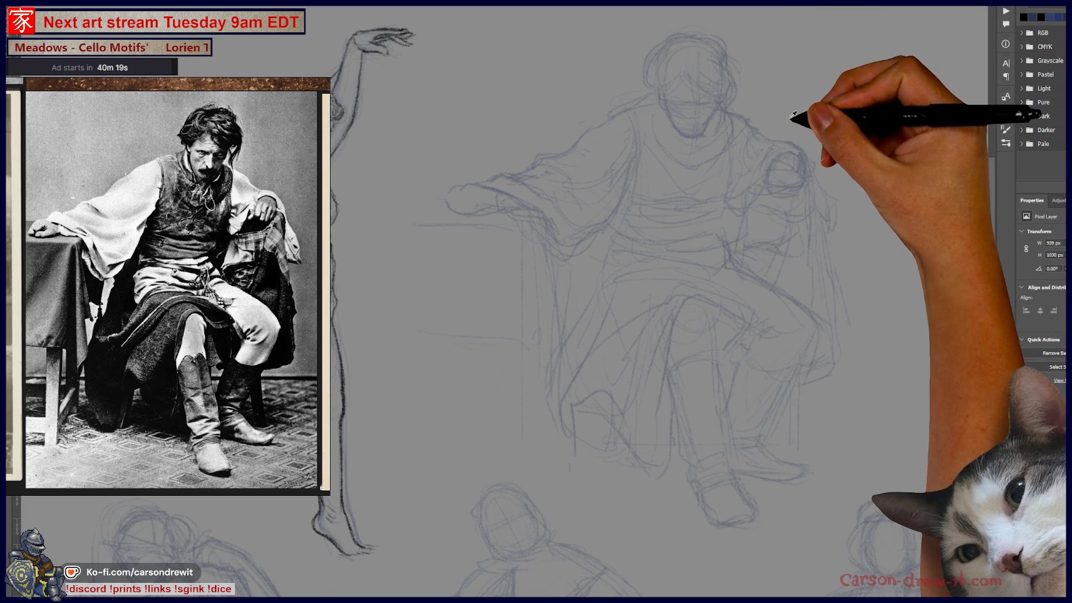
{"action": "scroll", "coordinate": [779, 141], "scroll_direction": "up", "scroll_amount": 2}
Step: Center the view on the seated man's head
{"action": "left_click_drag", "start_coordinate": [751, 215], "coordinate": [690, 250]}
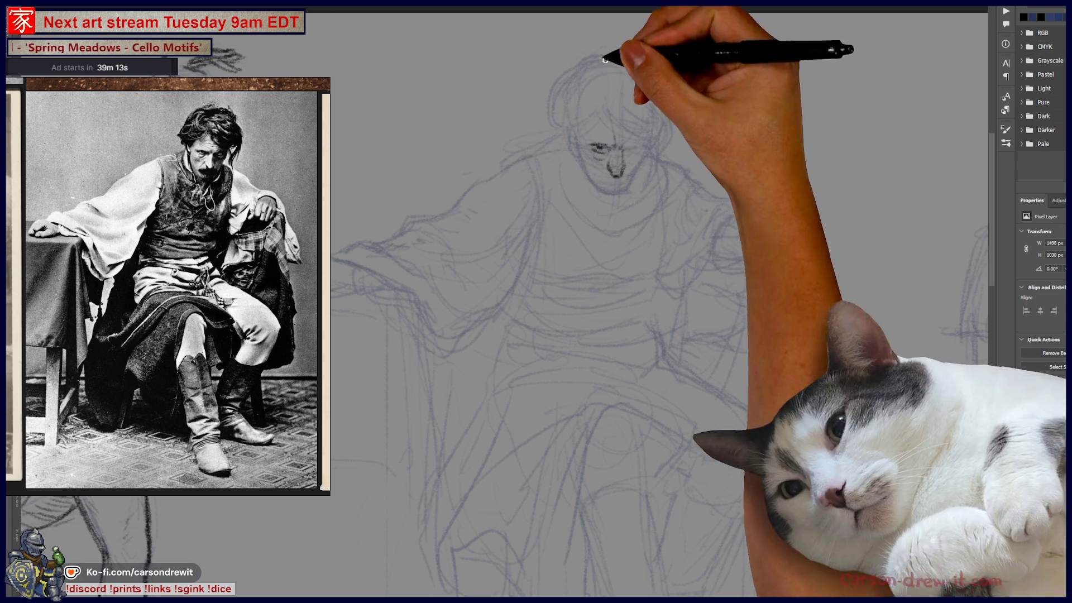
Step: Darken the man's eye, chin and forehead lines, then draw curly hair on top of his head
{"action": "left_click_drag", "start_coordinate": [626, 151], "coordinate": [630, 146]}
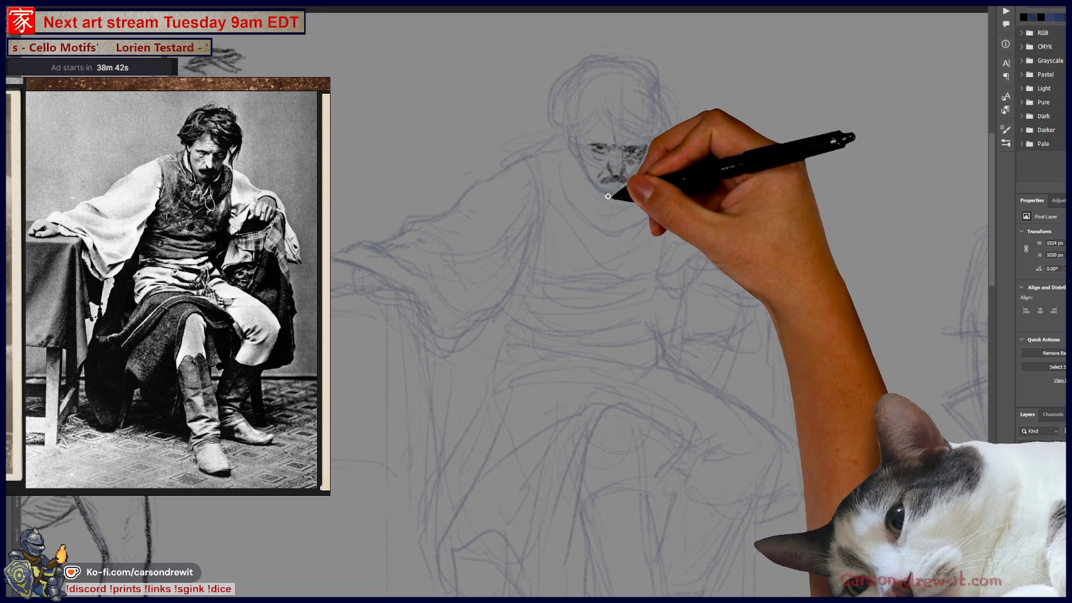
{"action": "left_click_drag", "start_coordinate": [607, 194], "coordinate": [616, 196]}
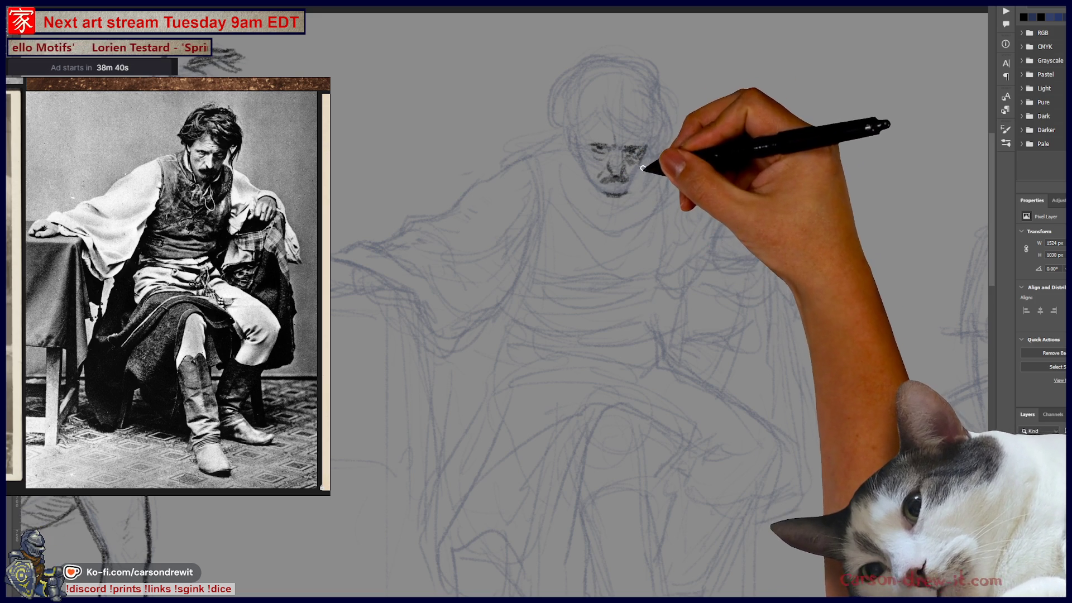
{"action": "left_click_drag", "start_coordinate": [641, 160], "coordinate": [637, 152]}
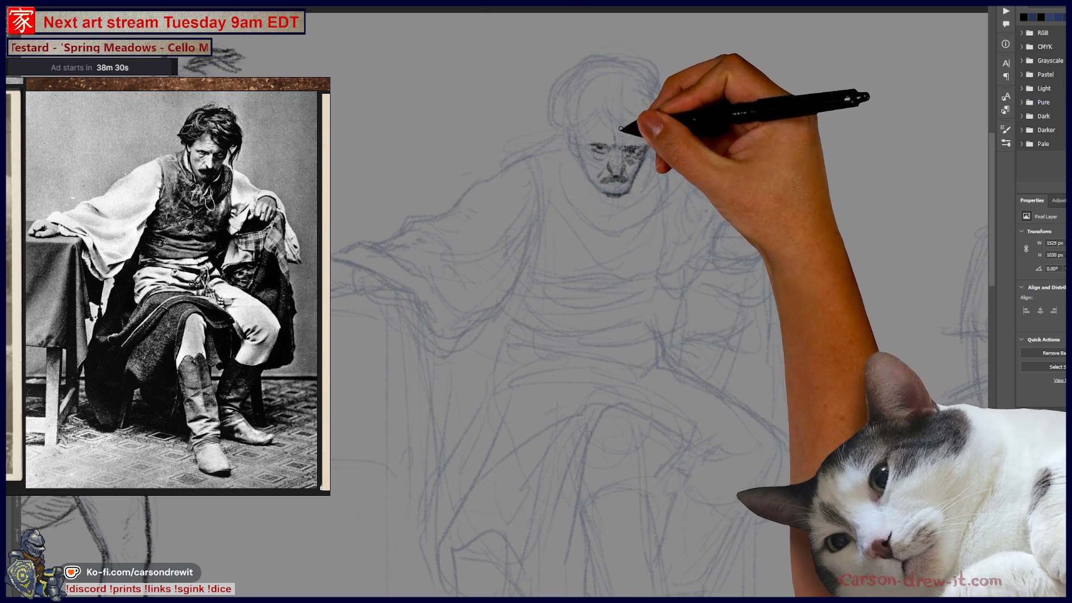
{"action": "left_click_drag", "start_coordinate": [609, 121], "coordinate": [605, 111]}
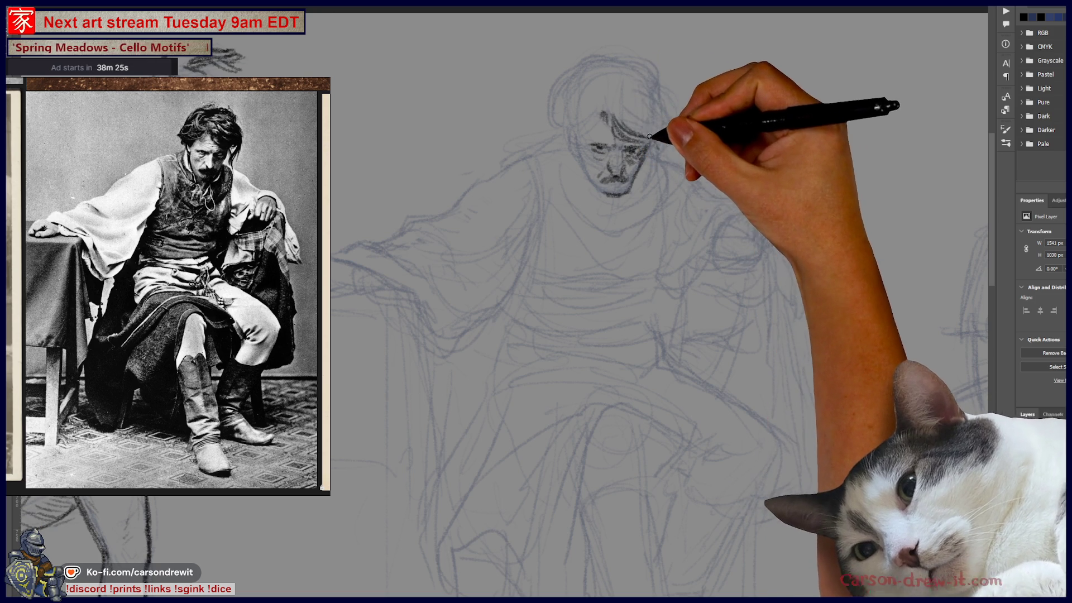
{"action": "mouse_move", "coordinate": [647, 136]}
{"action": "left_mouse_down"}
{"action": "mouse_move", "coordinate": [650, 110]}
{"action": "mouse_move", "coordinate": [663, 108]}
{"action": "left_mouse_up"}
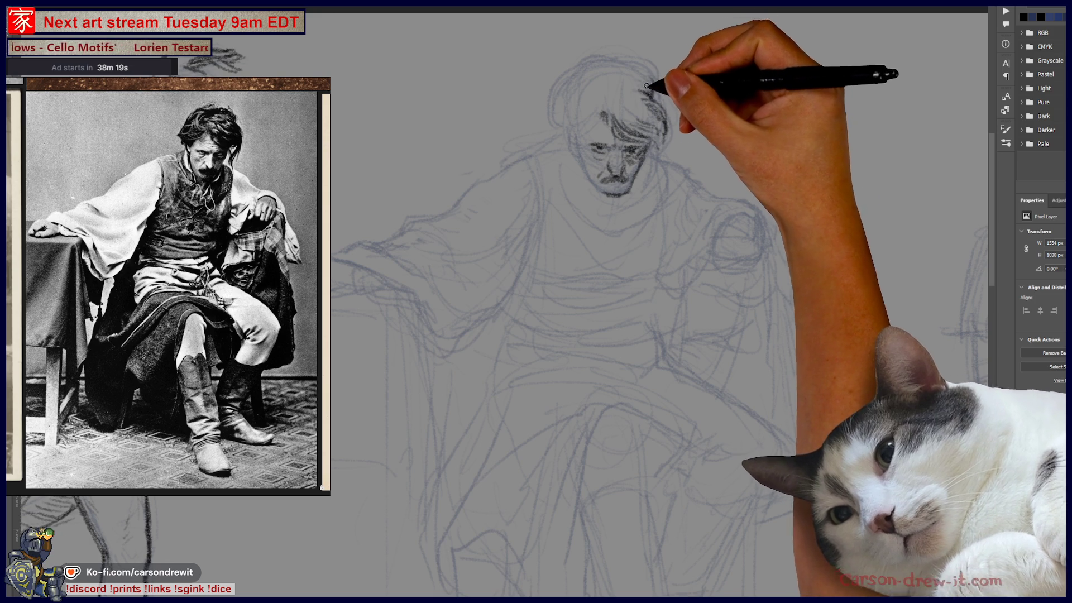
{"action": "mouse_move", "coordinate": [635, 77]}
{"action": "left_mouse_down"}
{"action": "mouse_move", "coordinate": [627, 84]}
{"action": "mouse_move", "coordinate": [650, 99]}
{"action": "left_mouse_up"}
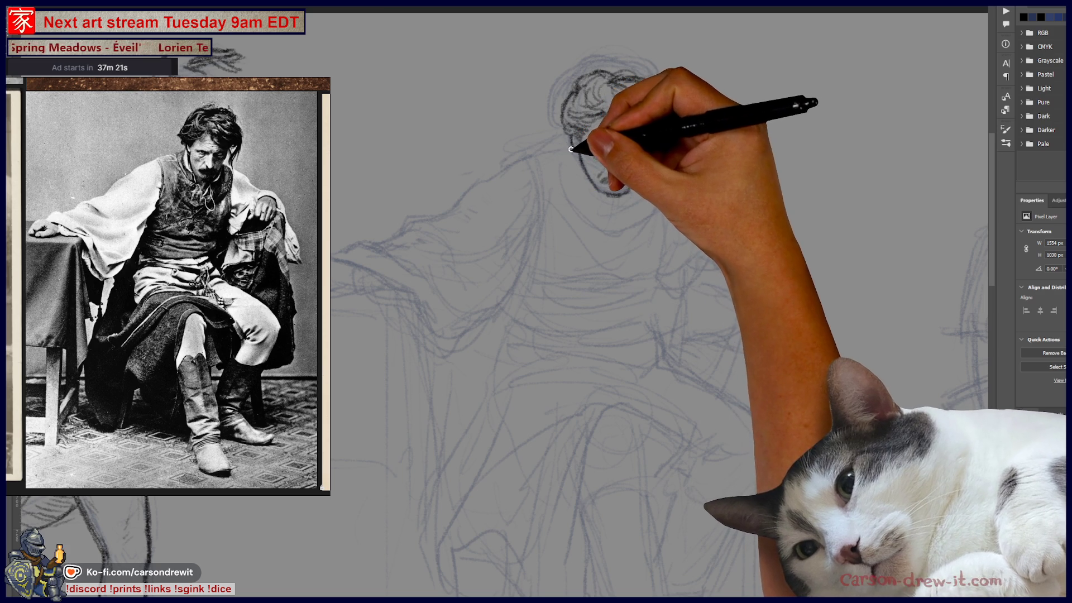
Step: Trace the jawline, stroke in the scarf below the chin, and darken the hair contour
{"action": "mouse_move", "coordinate": [571, 146]}
{"action": "left_mouse_down"}
{"action": "mouse_move", "coordinate": [588, 181]}
{"action": "mouse_move", "coordinate": [586, 167]}
{"action": "mouse_move", "coordinate": [612, 180]}
{"action": "mouse_move", "coordinate": [600, 199]}
{"action": "left_mouse_up"}
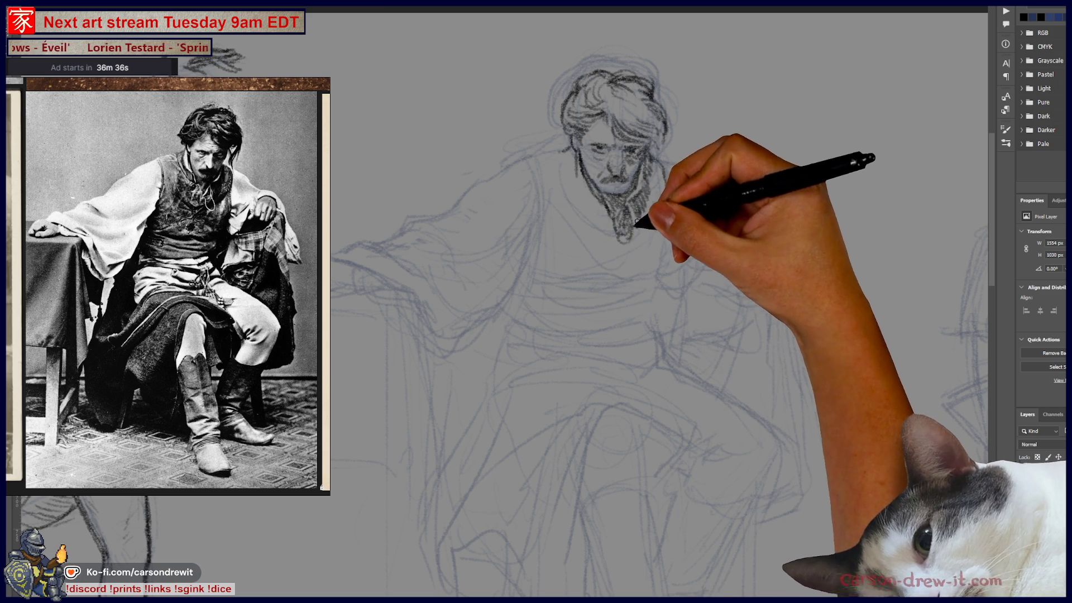
{"action": "left_click_drag", "start_coordinate": [614, 260], "coordinate": [643, 235]}
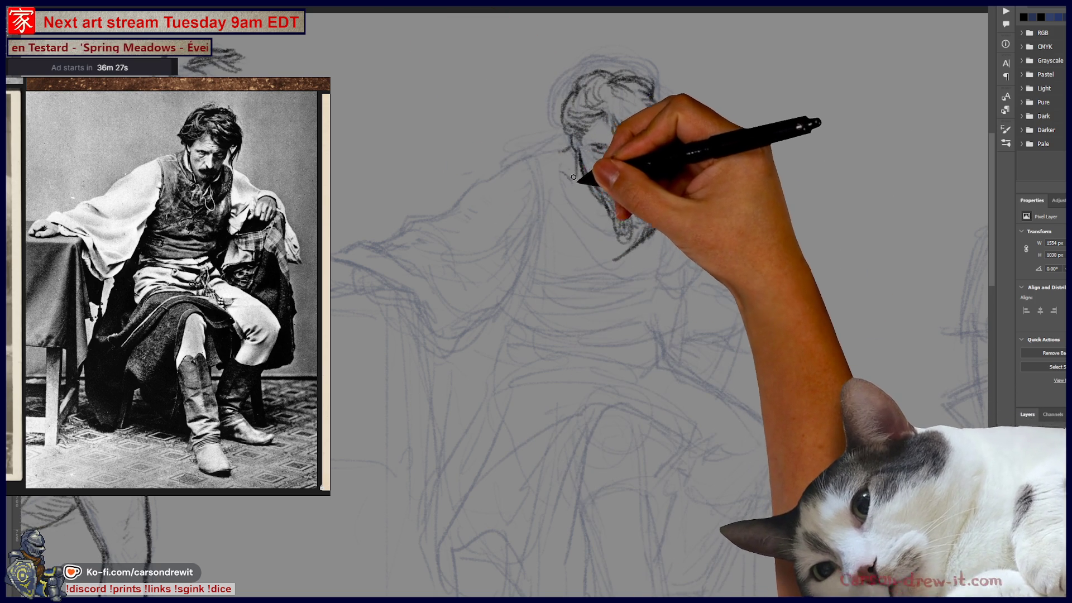
{"action": "mouse_move", "coordinate": [533, 169]}
{"action": "left_mouse_down"}
{"action": "mouse_move", "coordinate": [541, 153]}
{"action": "mouse_move", "coordinate": [550, 162]}
{"action": "mouse_move", "coordinate": [546, 153]}
{"action": "mouse_move", "coordinate": [570, 149]}
{"action": "left_mouse_up"}
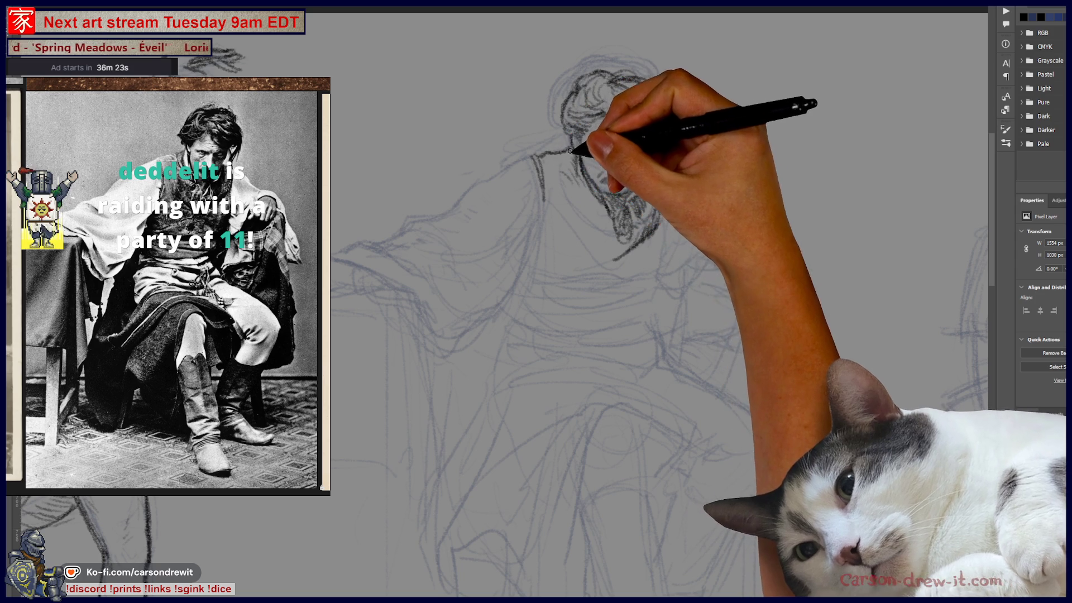